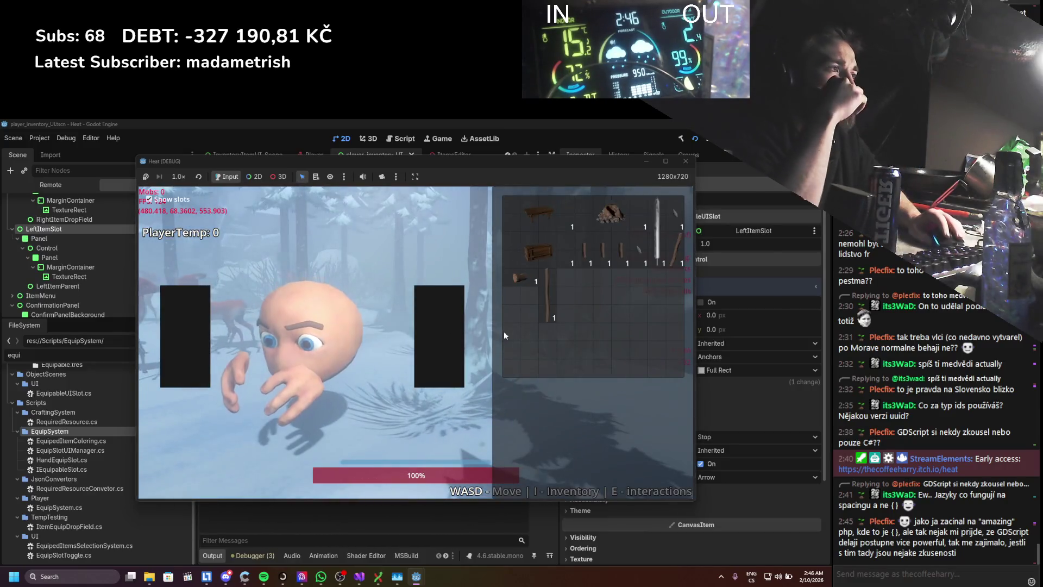
- Open the inventory with I, drag the stick onto the hand slot, then close the game window
{"action": "key", "text": "i"}
{"action": "left_click_drag", "start_coordinate": [315, 368], "coordinate": [185, 337]}
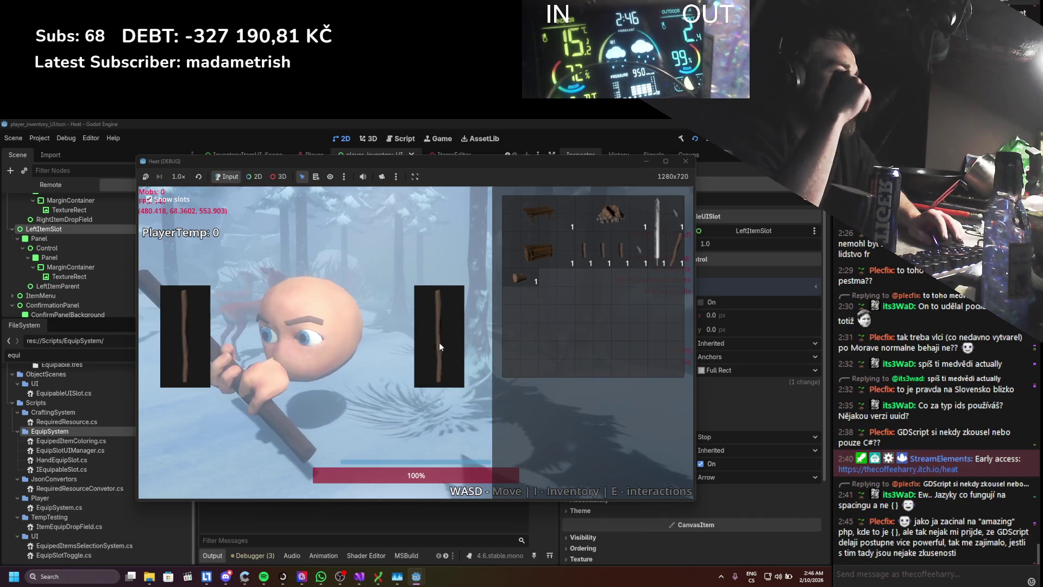
{"action": "left_click", "coordinate": [685, 161]}
- Review HandEquipSlot.cs in the code editor and switch back to the Godot editor
{"action": "left_click", "coordinate": [360, 577]}
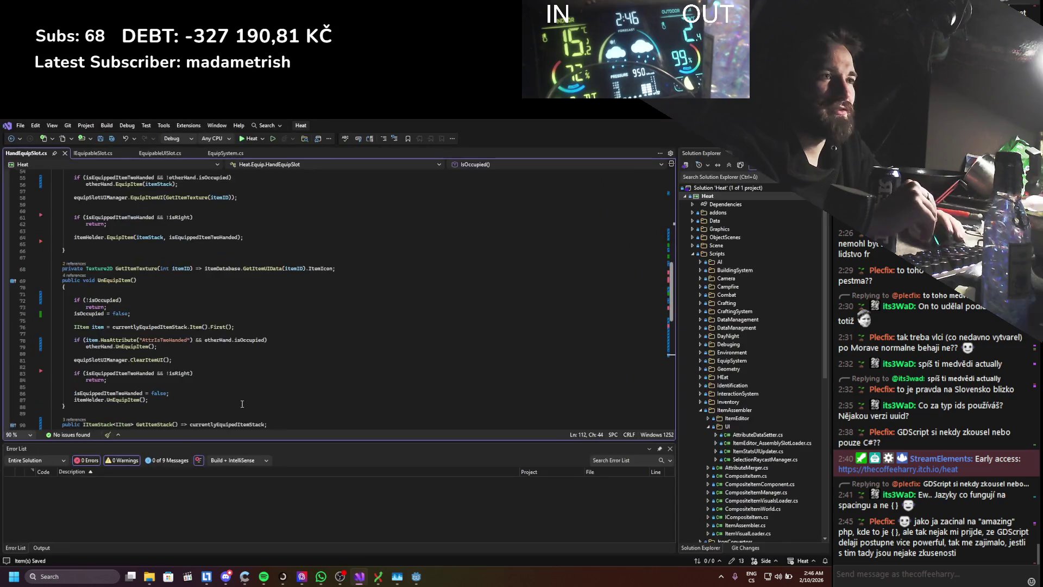
{"action": "scroll", "coordinate": [237, 383], "scroll_direction": "down", "scroll_amount": 2}
{"action": "scroll", "coordinate": [236, 383], "scroll_direction": "down", "scroll_amount": 2}
{"action": "scroll", "coordinate": [237, 383], "scroll_direction": "down", "scroll_amount": 2}
{"action": "scroll", "coordinate": [237, 383], "scroll_direction": "up", "scroll_amount": 5}
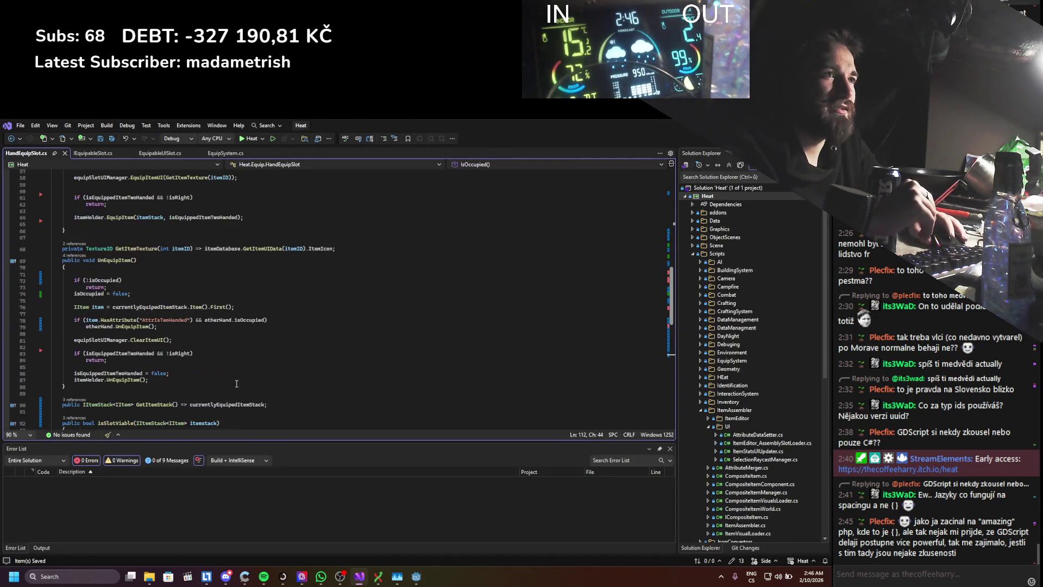
{"action": "scroll", "coordinate": [236, 383], "scroll_direction": "up", "scroll_amount": 5}
{"action": "scroll", "coordinate": [236, 383], "scroll_direction": "up", "scroll_amount": 10}
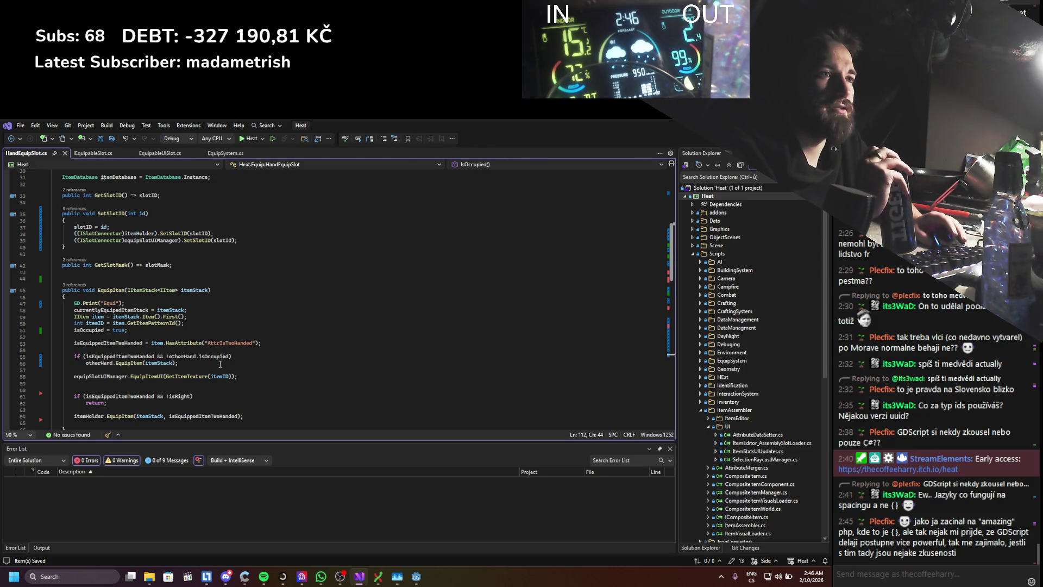
{"action": "scroll", "coordinate": [220, 365], "scroll_direction": "down", "scroll_amount": 2}
{"action": "scroll", "coordinate": [220, 365], "scroll_direction": "down", "scroll_amount": 2}
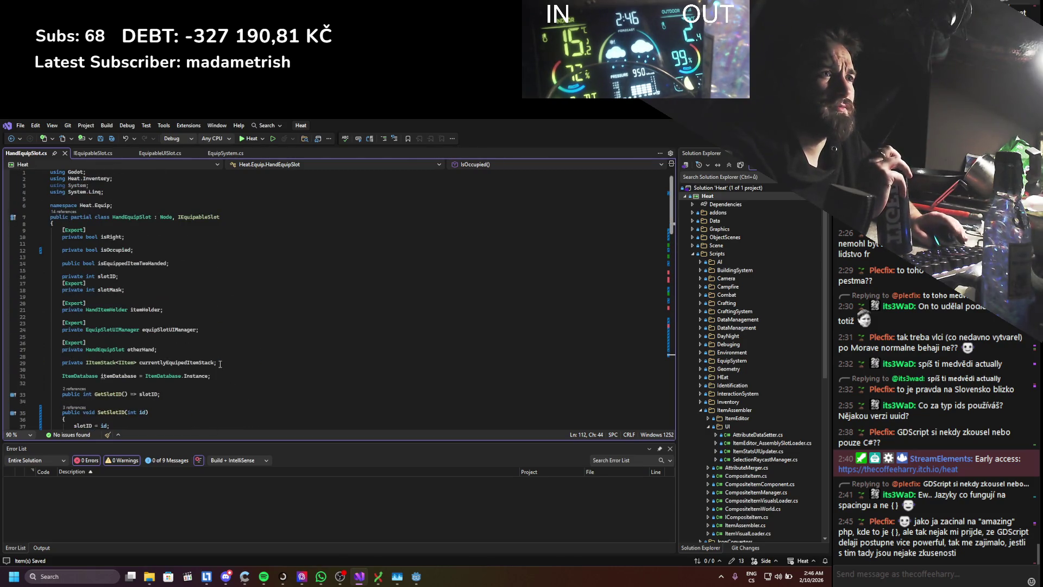
{"action": "scroll", "coordinate": [221, 365], "scroll_direction": "up", "scroll_amount": 2}
{"action": "scroll", "coordinate": [220, 364], "scroll_direction": "up", "scroll_amount": 2}
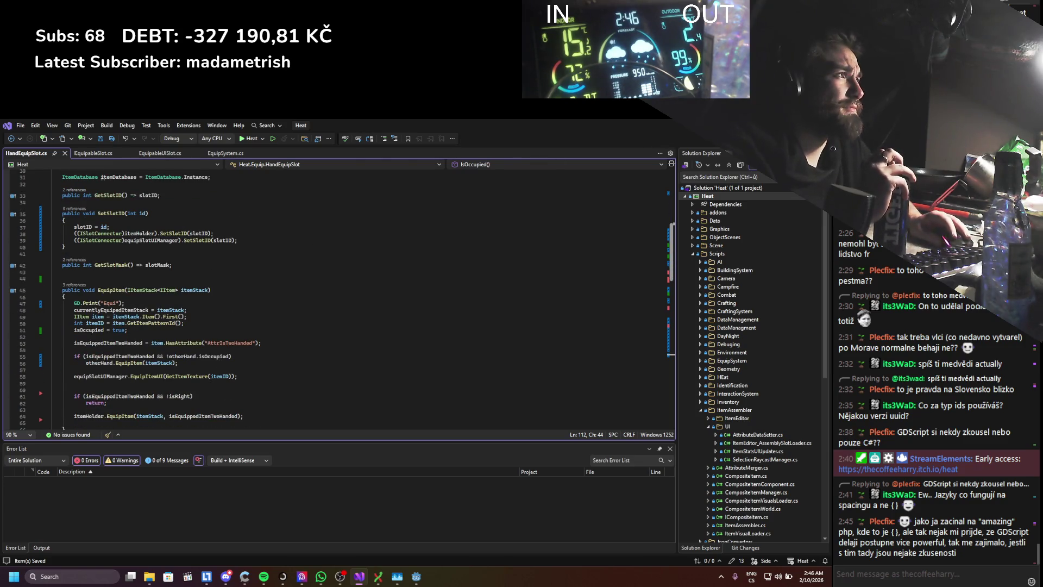
{"action": "key", "text": "alt+Tab"}
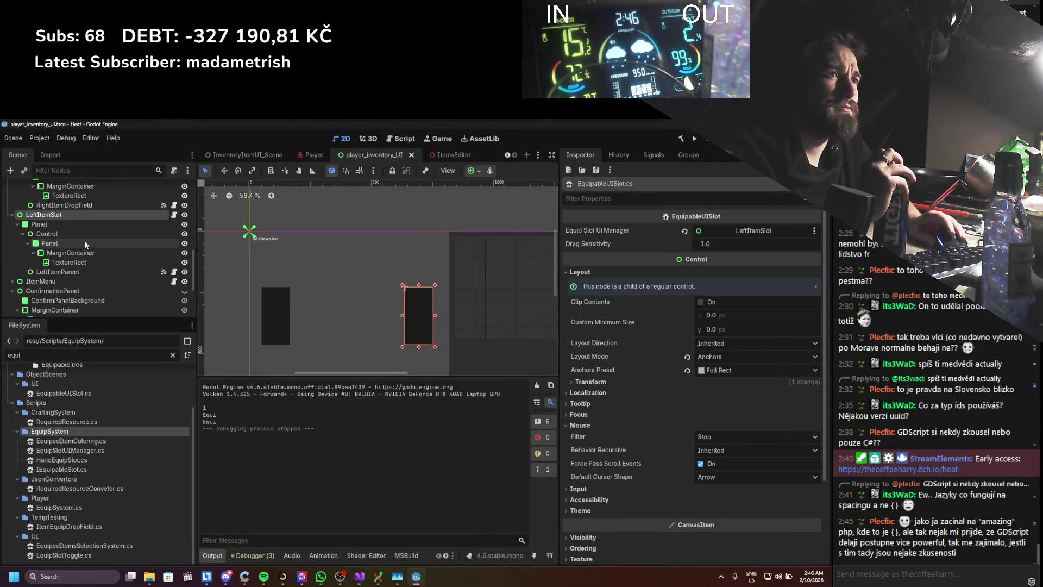
- From EquipableUISlot.cs's UnEquipItem call, jump to the DragOffItem definition in EquipSystem.cs
{"action": "left_click", "coordinate": [173, 271]}
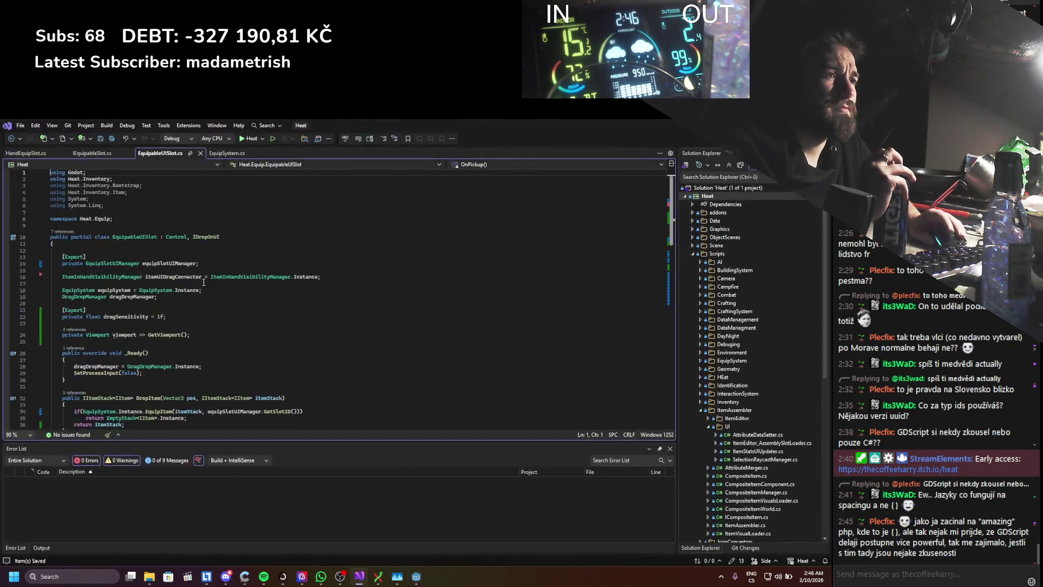
{"action": "scroll", "coordinate": [198, 294], "scroll_direction": "down", "scroll_amount": 2}
{"action": "scroll", "coordinate": [197, 294], "scroll_direction": "down", "scroll_amount": 2}
{"action": "scroll", "coordinate": [197, 295], "scroll_direction": "down", "scroll_amount": 1}
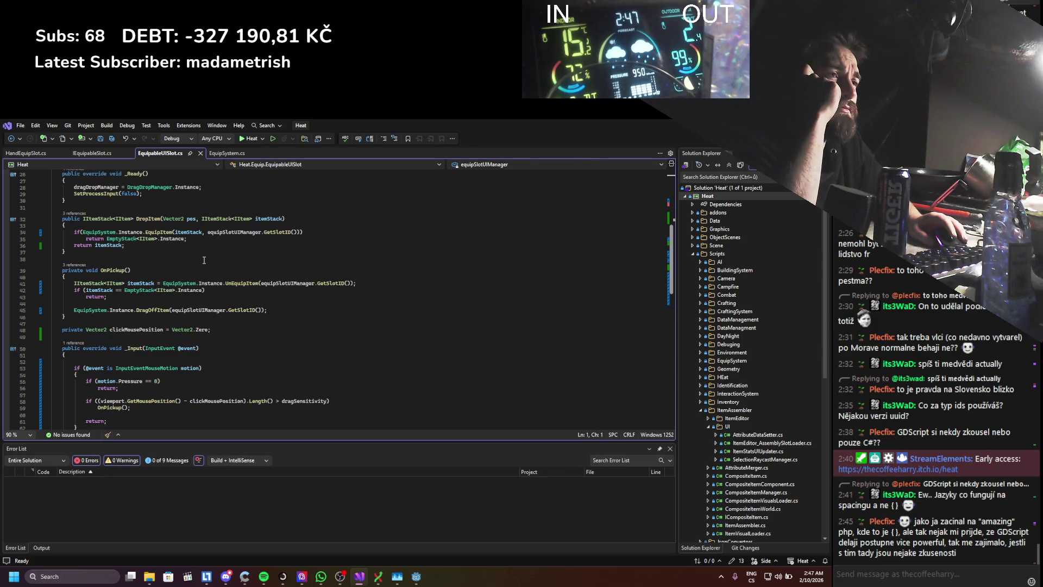
{"action": "left_click", "coordinate": [152, 283]}
{"action": "mouse_move", "coordinate": [152, 311]}
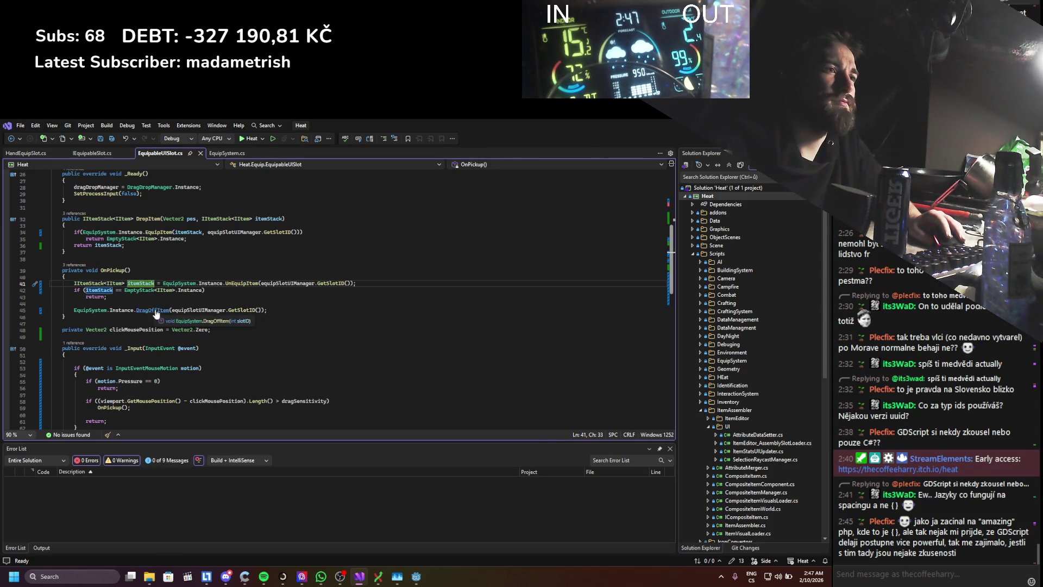
{"action": "left_click", "coordinate": [157, 310], "text": "ctrl"}
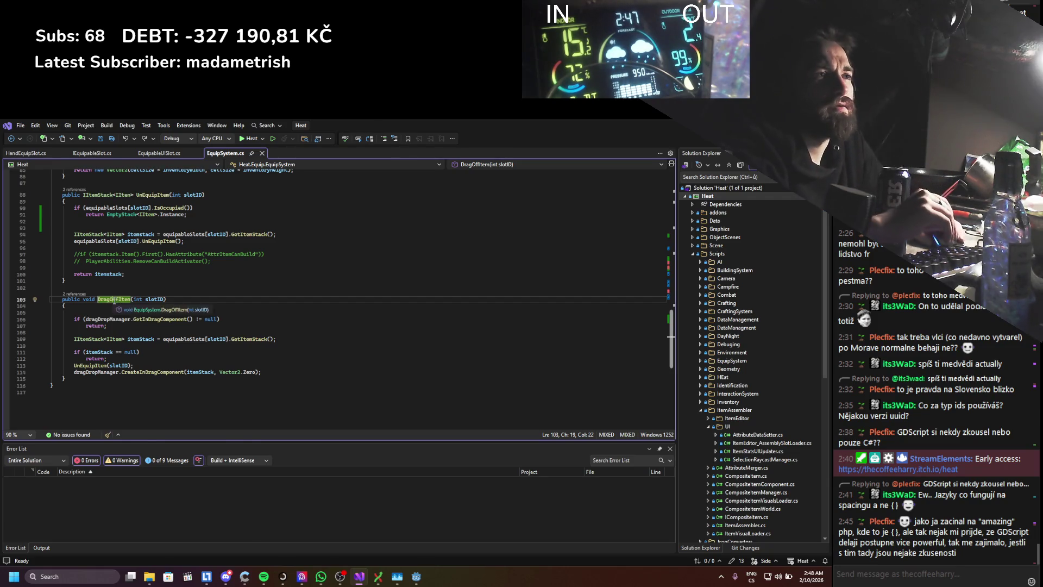
- List all references to DragOffItem, dismiss the results and select its int slotID parameter
{"action": "right_click", "coordinate": [116, 300]}
{"action": "left_click", "coordinate": [139, 382]}
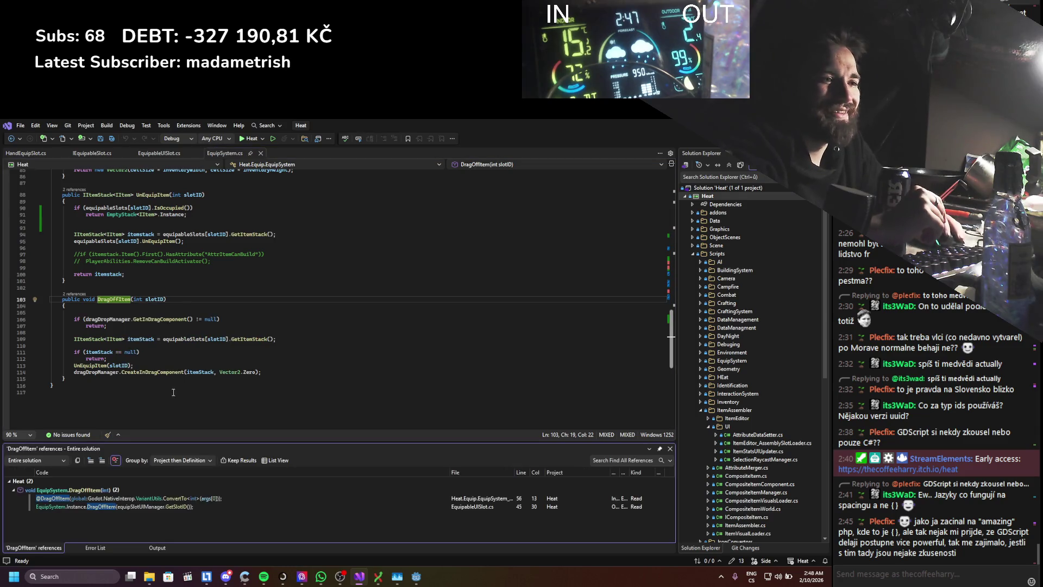
{"action": "left_click", "coordinate": [671, 451]}
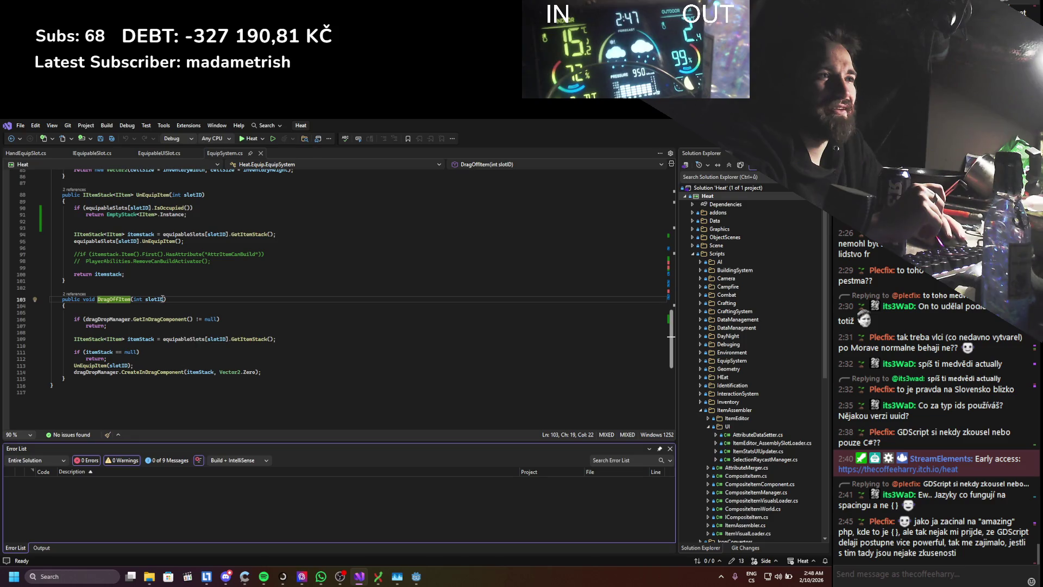
{"action": "left_click_drag", "start_coordinate": [165, 299], "coordinate": [133, 299]}
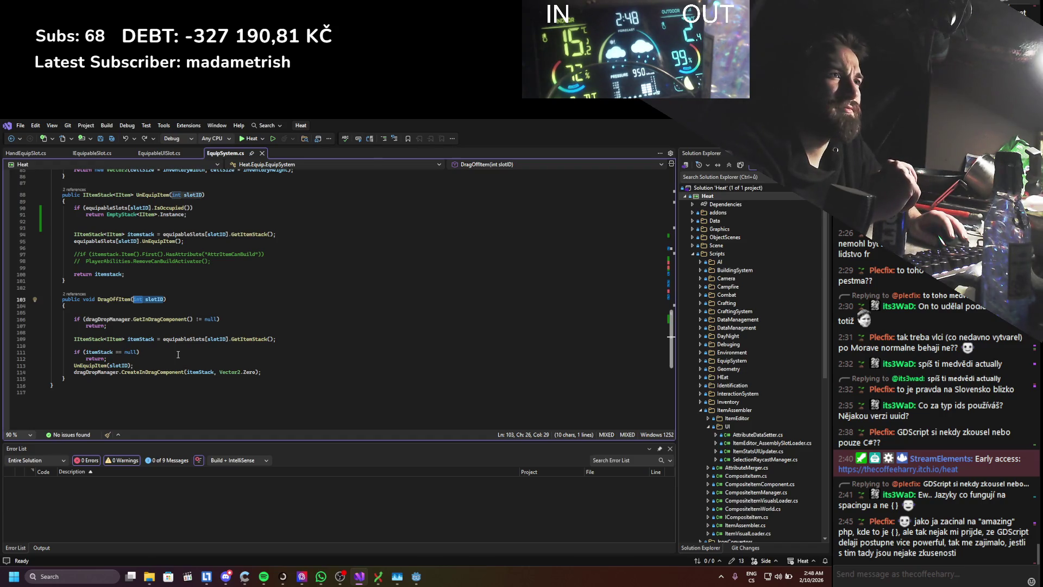
- Go to UnEquipItem from EquipableUISlot.cs, negate its IsOccupied check, and return to Godot
{"action": "left_click", "coordinate": [152, 153]}
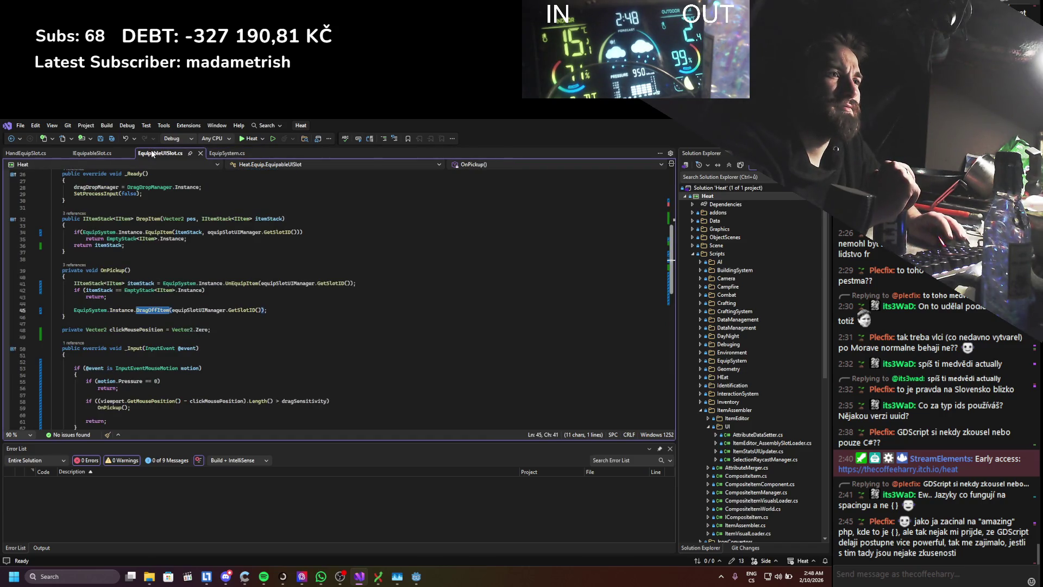
{"action": "left_click", "coordinate": [229, 284], "text": "ctrl"}
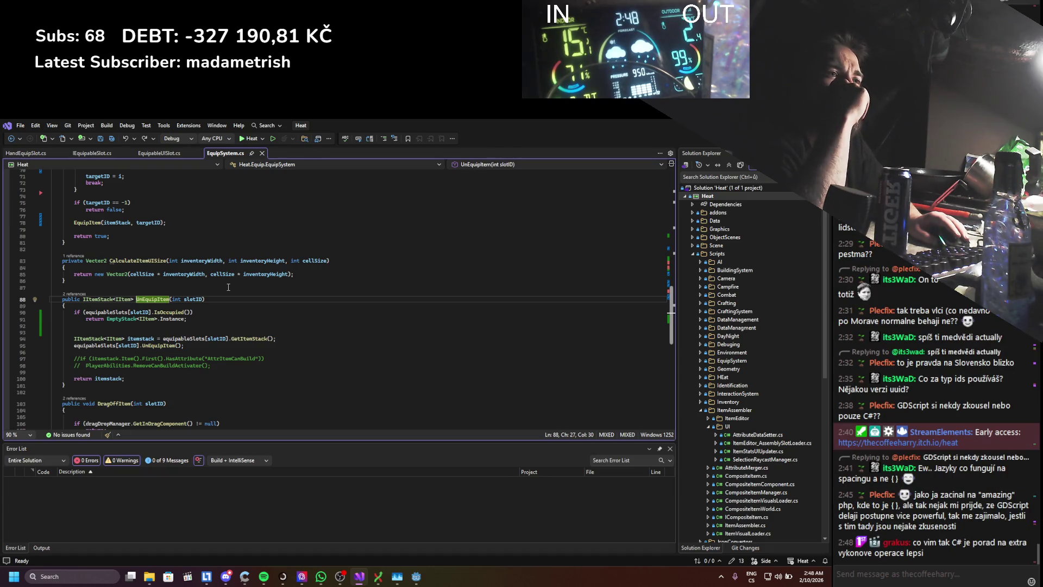
{"action": "left_click", "coordinate": [84, 313]}
{"action": "type", "text": "!"}
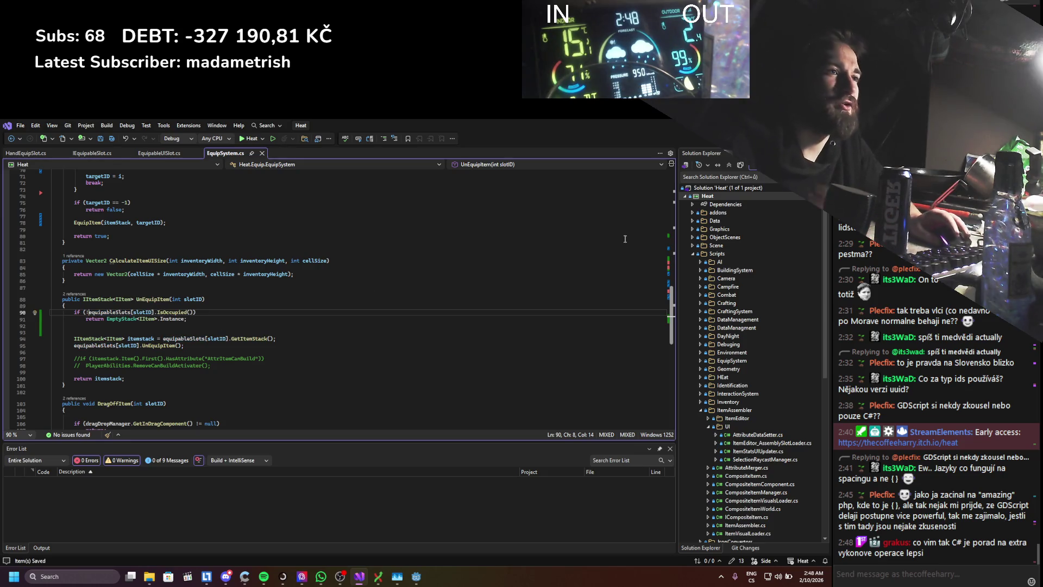
{"action": "key", "text": "alt+Tab"}
- Rebuild and run the game, toggle the inventory with I and walk the character across the snow
{"action": "left_click", "coordinate": [694, 138]}
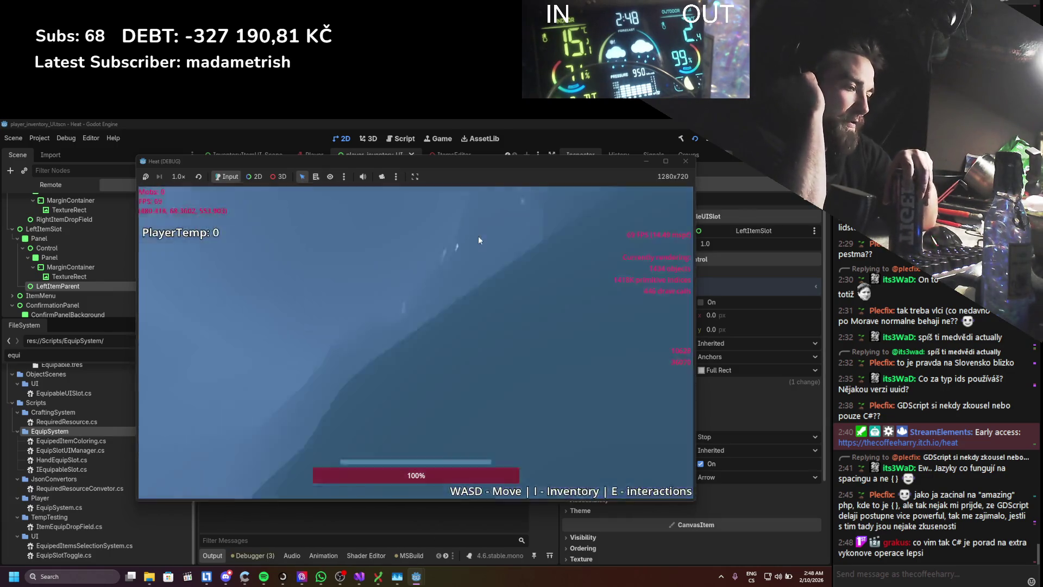
{"action": "key", "text": "i"}
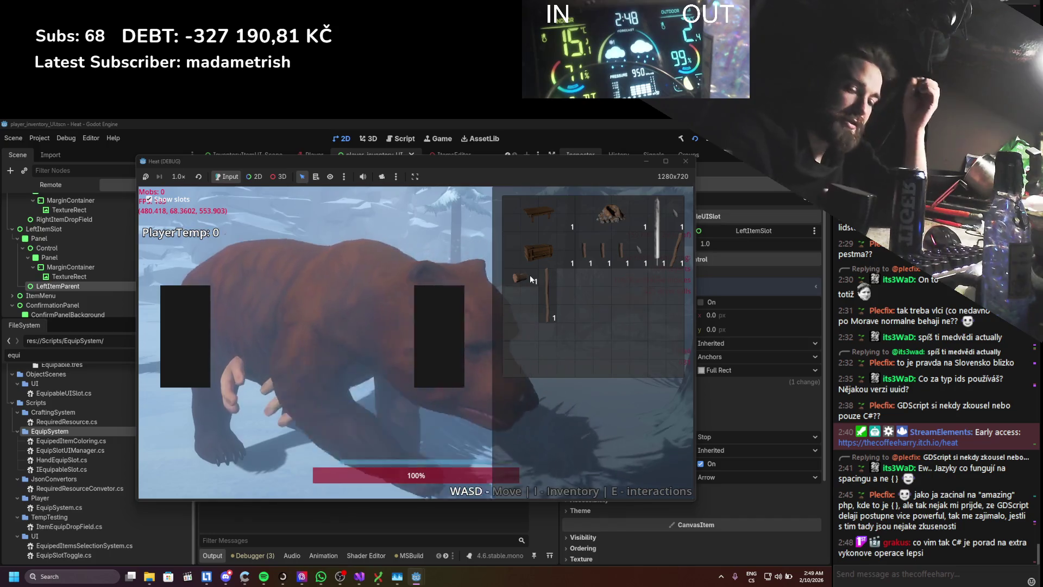
{"action": "key", "text": "i"}
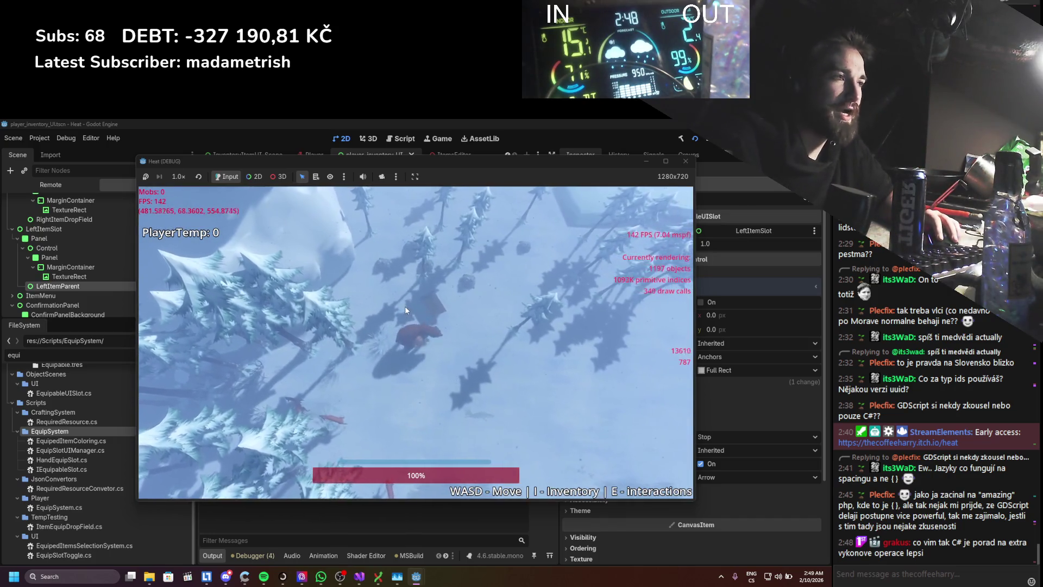
{"action": "key", "text": "d"}
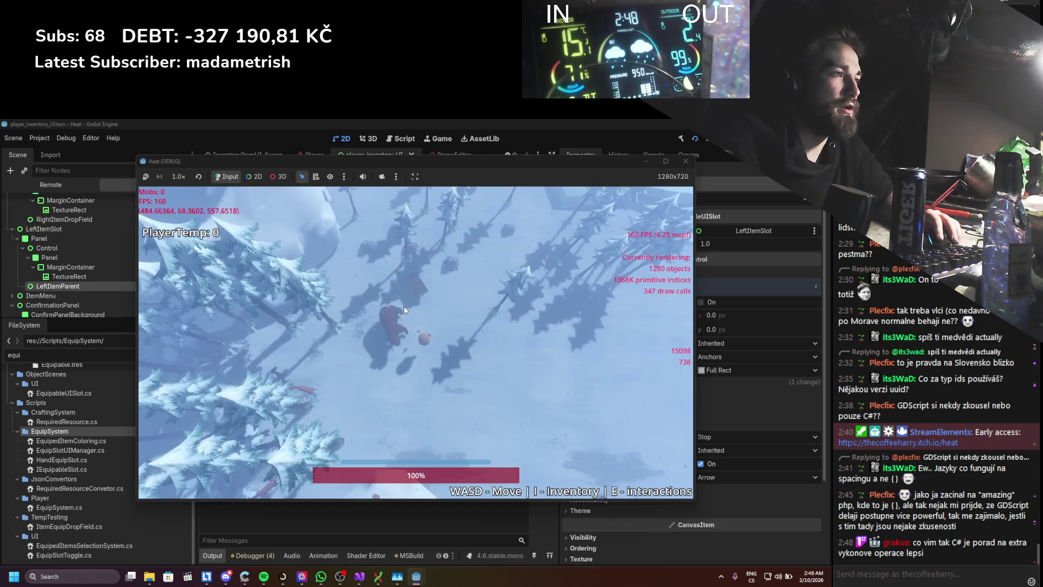
{"action": "key", "text": "i"}
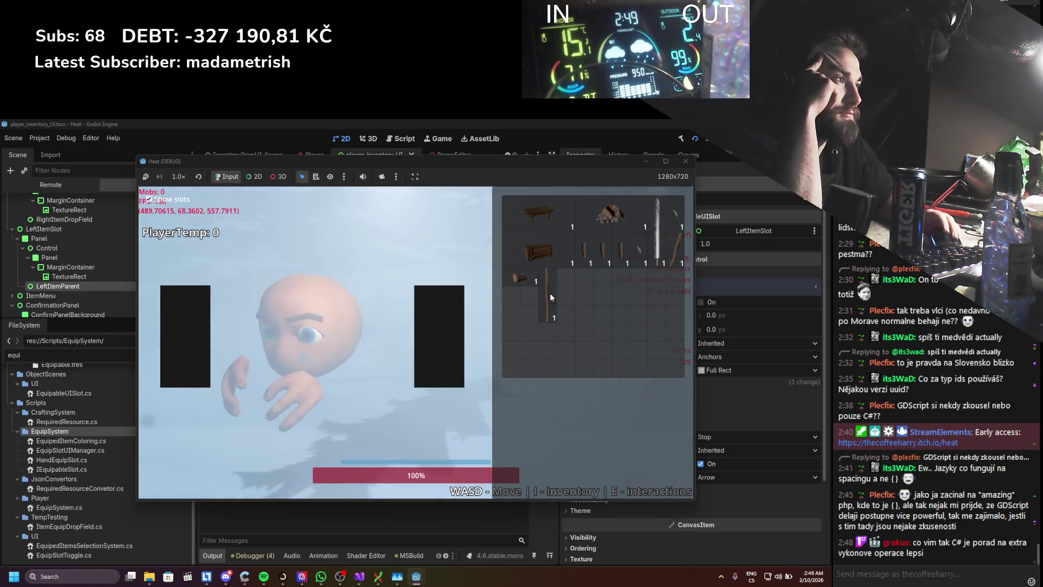
- View the stick in the item editor, equip it into a hand slot, then close the game window
{"action": "right_click", "coordinate": [550, 292]}
{"action": "left_click", "coordinate": [574, 304]}
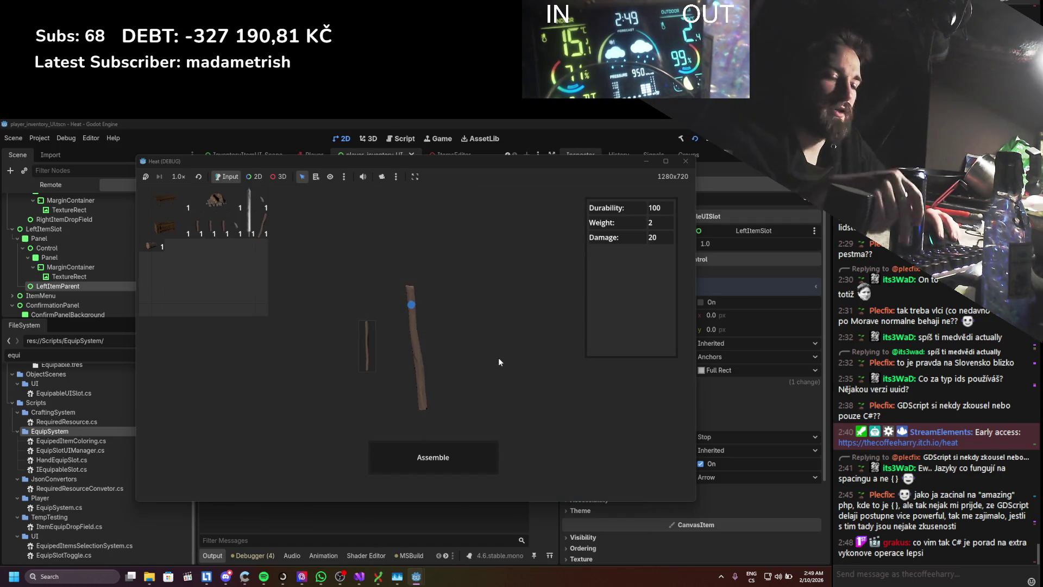
{"action": "key", "text": "Escape"}
{"action": "mouse_move", "coordinate": [542, 299]}
{"action": "left_mouse_down"}
{"action": "mouse_move", "coordinate": [424, 352]}
{"action": "mouse_move", "coordinate": [514, 336]}
{"action": "mouse_move", "coordinate": [180, 359]}
{"action": "mouse_move", "coordinate": [218, 367]}
{"action": "mouse_move", "coordinate": [433, 347]}
{"action": "mouse_move", "coordinate": [198, 355]}
{"action": "mouse_move", "coordinate": [447, 345]}
{"action": "left_mouse_up"}
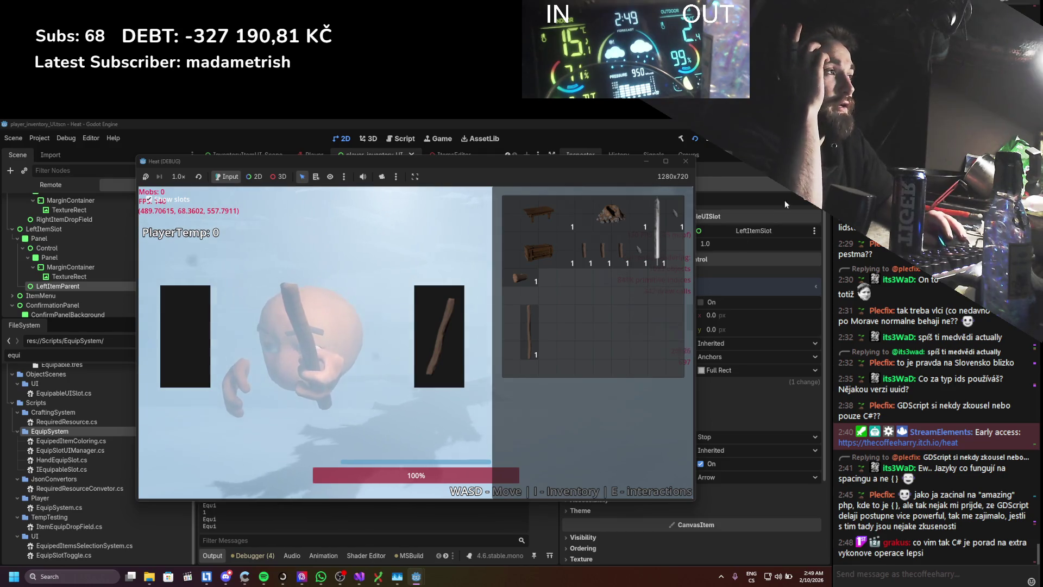
{"action": "left_click", "coordinate": [685, 162]}
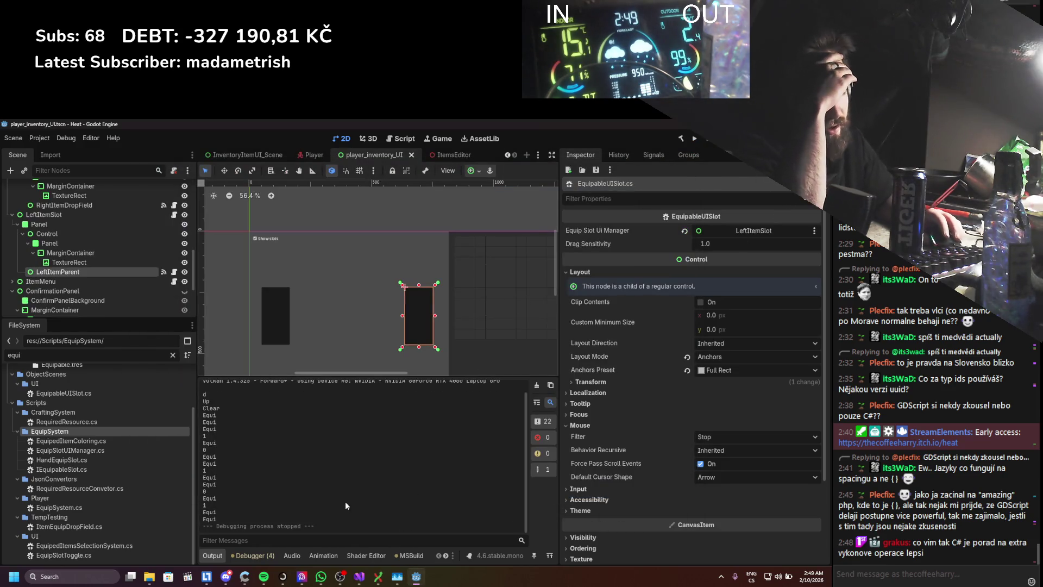
{"action": "left_click", "coordinate": [359, 577]}
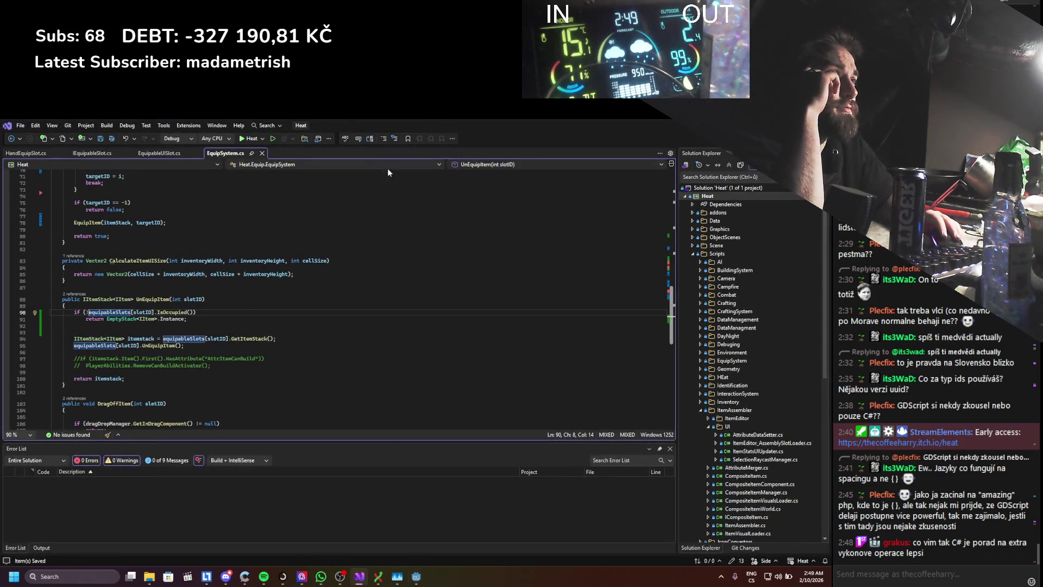
{"action": "key", "text": "alt+Tab"}
{"action": "scroll", "coordinate": [96, 280], "scroll_direction": "down", "scroll_amount": 2}
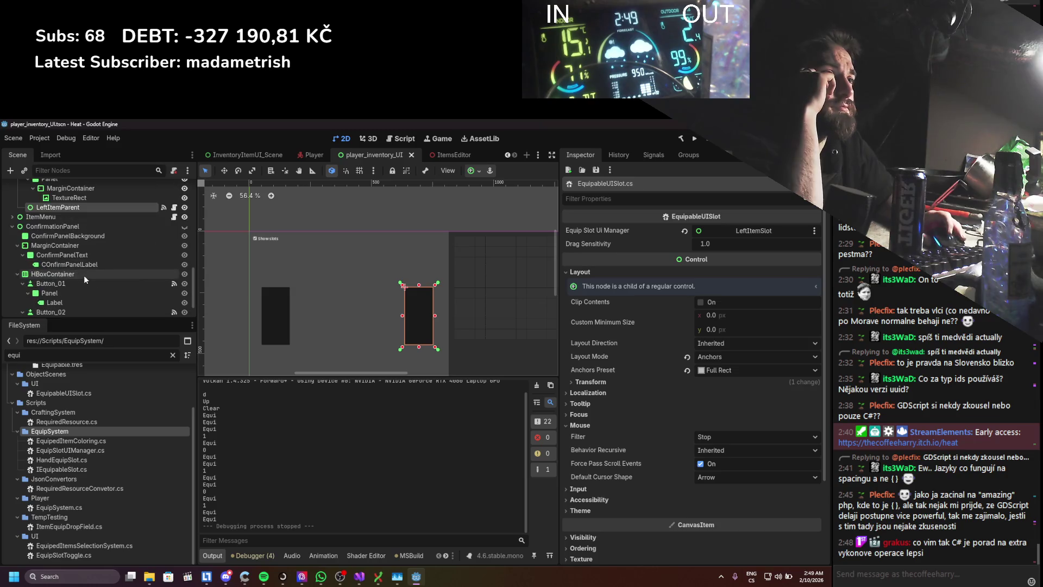
{"action": "scroll", "coordinate": [83, 279], "scroll_direction": "down", "scroll_amount": 1}
{"action": "scroll", "coordinate": [85, 274], "scroll_direction": "up", "scroll_amount": 2}
{"action": "scroll", "coordinate": [83, 275], "scroll_direction": "up", "scroll_amount": 2}
{"action": "scroll", "coordinate": [84, 274], "scroll_direction": "up", "scroll_amount": 2}
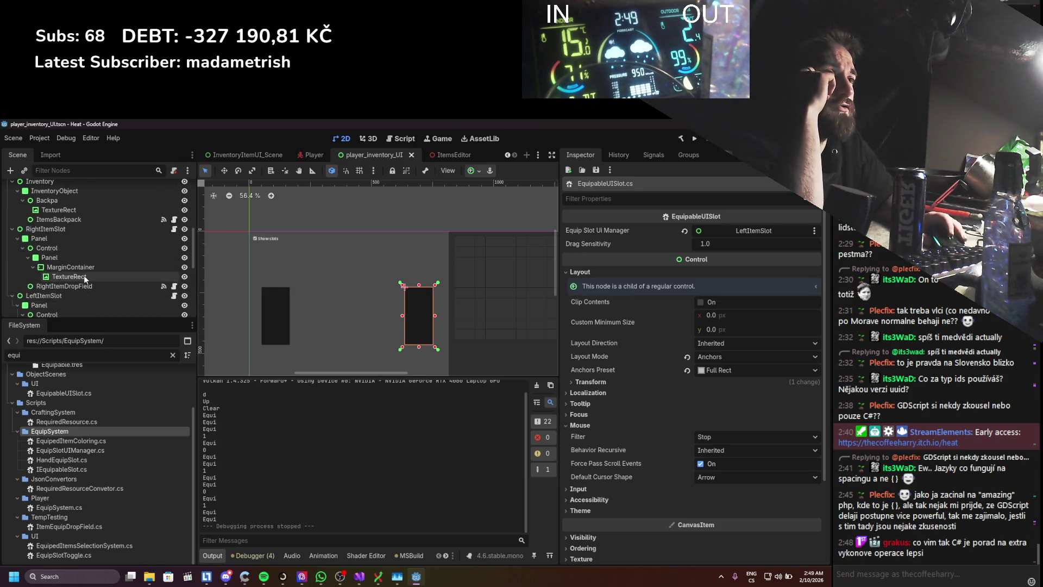
{"action": "scroll", "coordinate": [84, 275], "scroll_direction": "up", "scroll_amount": 1}
{"action": "scroll", "coordinate": [83, 268], "scroll_direction": "up", "scroll_amount": 1}
{"action": "left_click", "coordinate": [82, 268]}
{"action": "scroll", "coordinate": [83, 269], "scroll_direction": "down", "scroll_amount": 3}
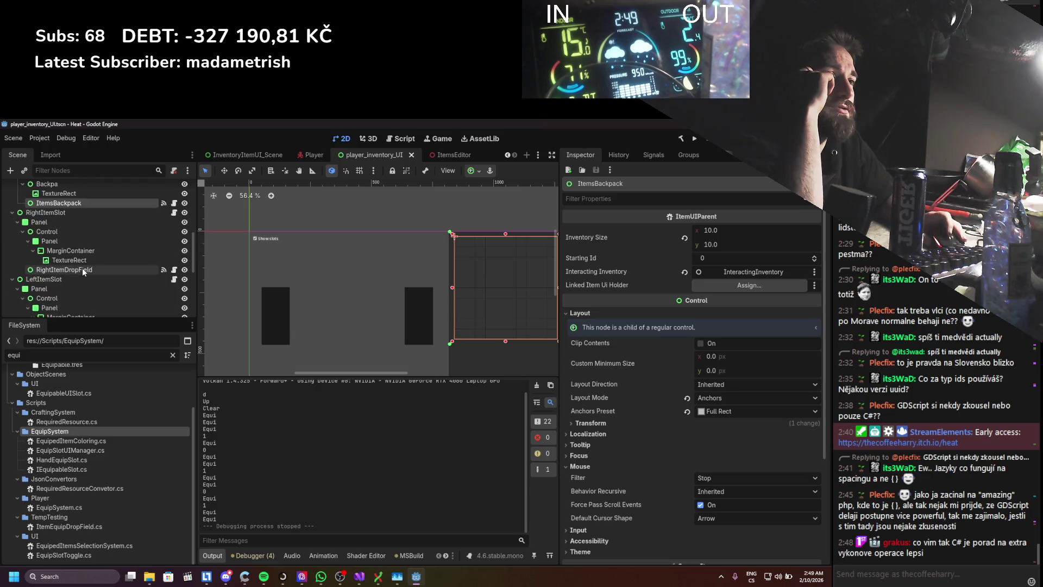
{"action": "scroll", "coordinate": [88, 265], "scroll_direction": "up", "scroll_amount": 3}
{"action": "scroll", "coordinate": [87, 265], "scroll_direction": "up", "scroll_amount": 2}
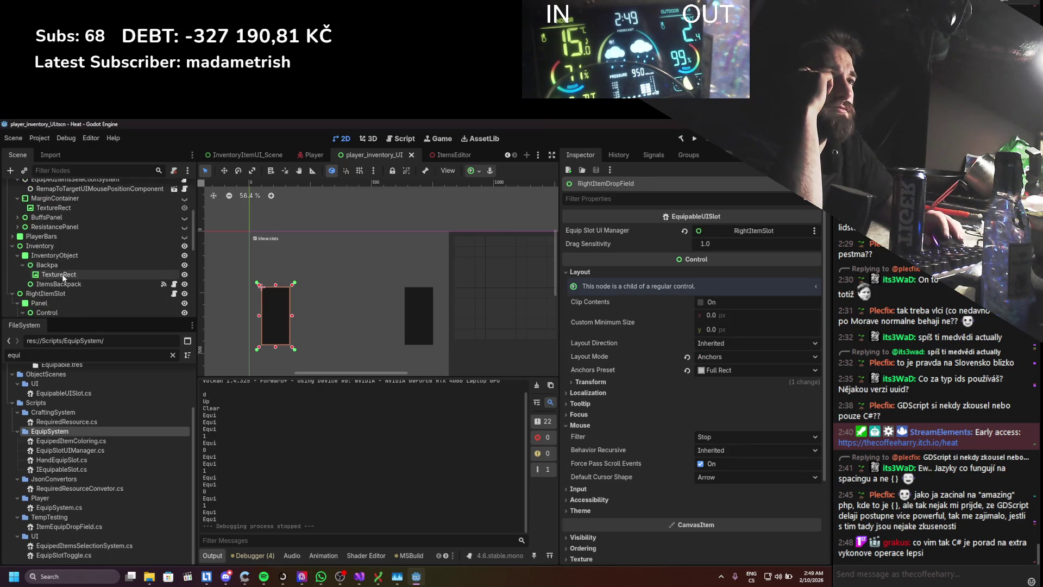
{"action": "left_click", "coordinate": [64, 274]}
{"action": "left_click", "coordinate": [54, 238]}
{"action": "scroll", "coordinate": [54, 239], "scroll_direction": "down", "scroll_amount": 2}
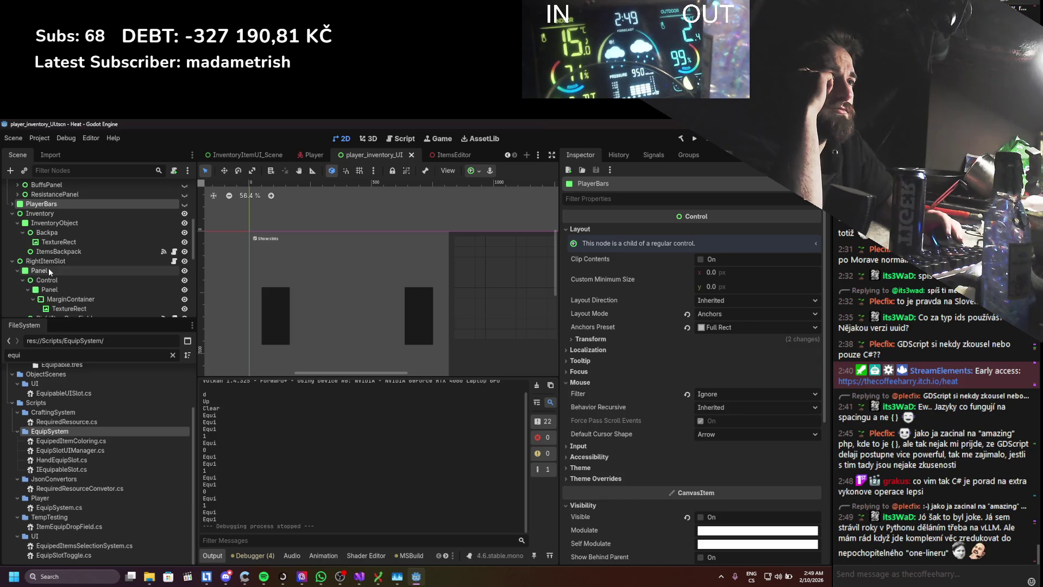
{"action": "left_click", "coordinate": [49, 261]}
{"action": "scroll", "coordinate": [47, 260], "scroll_direction": "down", "scroll_amount": 2}
{"action": "left_click", "coordinate": [48, 259]}
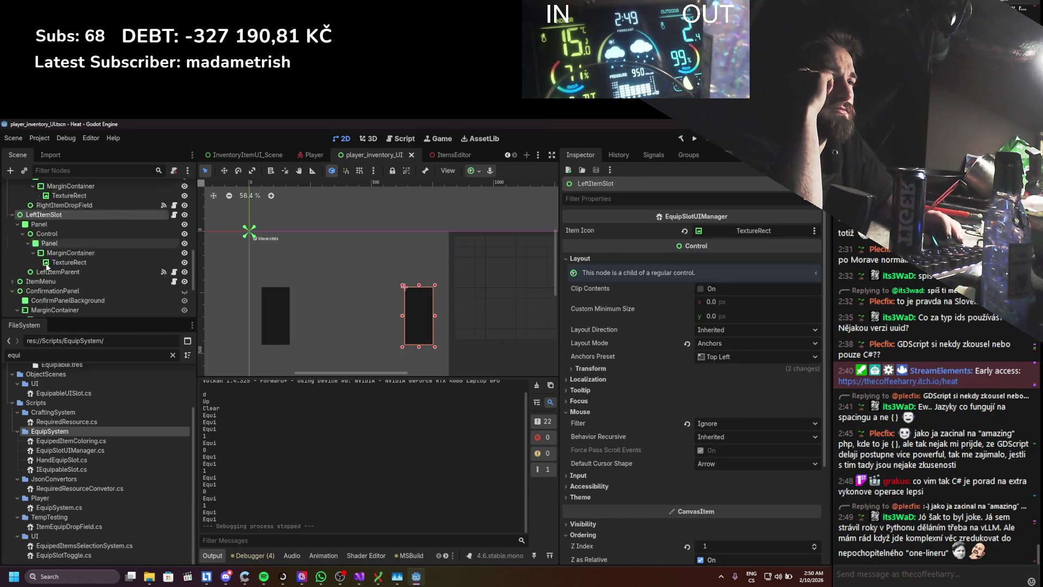
{"action": "scroll", "coordinate": [45, 264], "scroll_direction": "down", "scroll_amount": 2}
{"action": "left_click", "coordinate": [43, 266]}
{"action": "scroll", "coordinate": [33, 263], "scroll_direction": "down", "scroll_amount": 1}
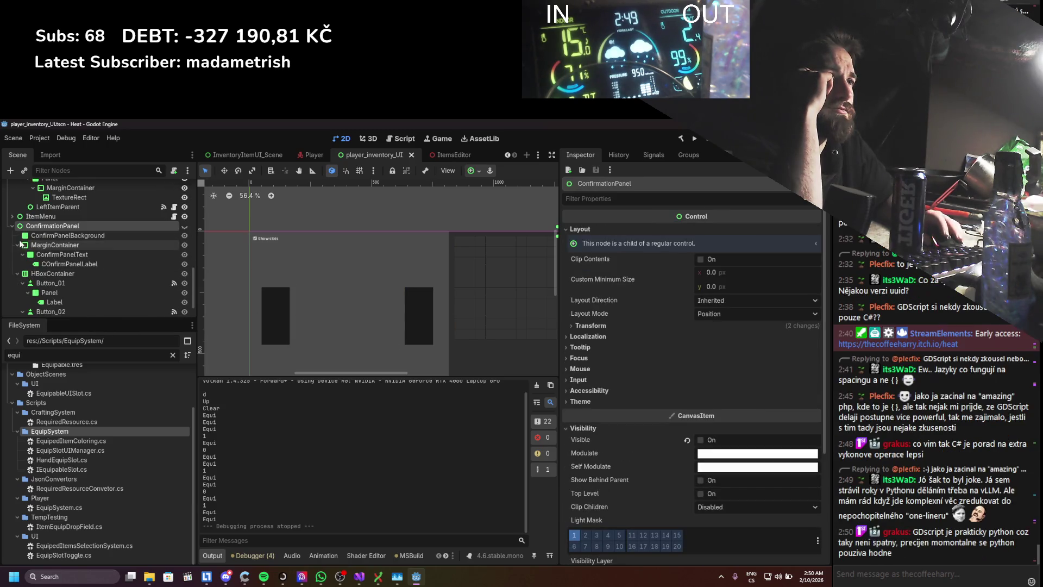
{"action": "scroll", "coordinate": [28, 257], "scroll_direction": "down", "scroll_amount": 2}
{"action": "left_click", "coordinate": [11, 225]}
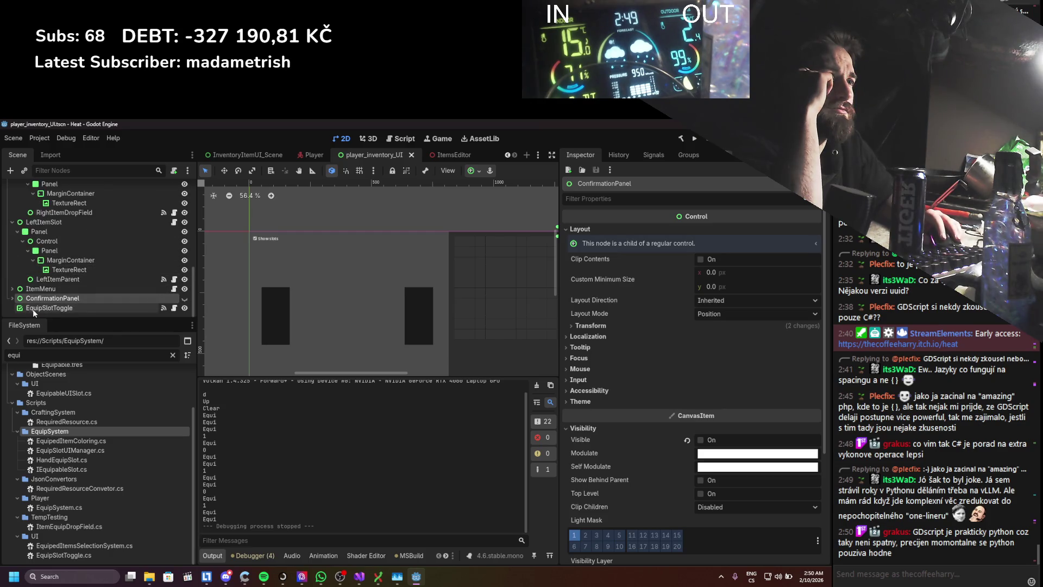
{"action": "left_click", "coordinate": [33, 308]}
{"action": "left_click", "coordinate": [38, 289]}
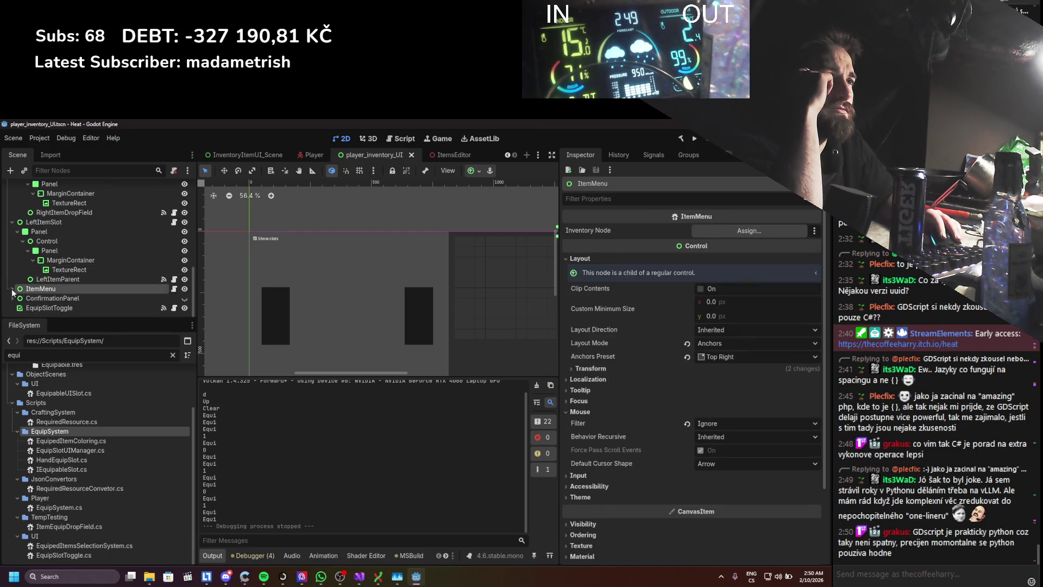
{"action": "left_click", "coordinate": [49, 279]}
{"action": "scroll", "coordinate": [39, 261], "scroll_direction": "up", "scroll_amount": 3}
{"action": "scroll", "coordinate": [38, 254], "scroll_direction": "up", "scroll_amount": 1}
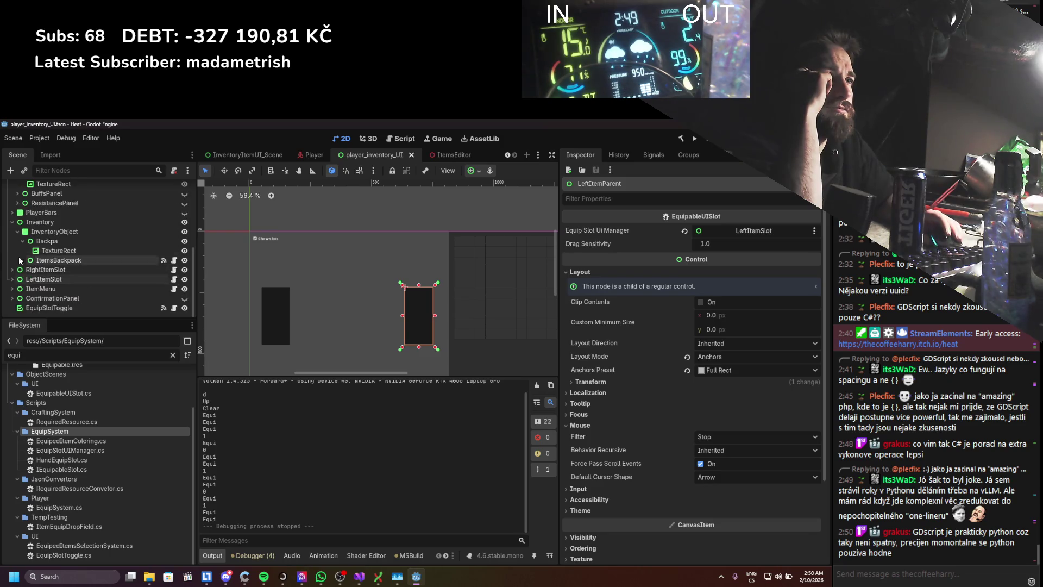
{"action": "left_click", "coordinate": [40, 232]}
{"action": "left_click", "coordinate": [48, 242]}
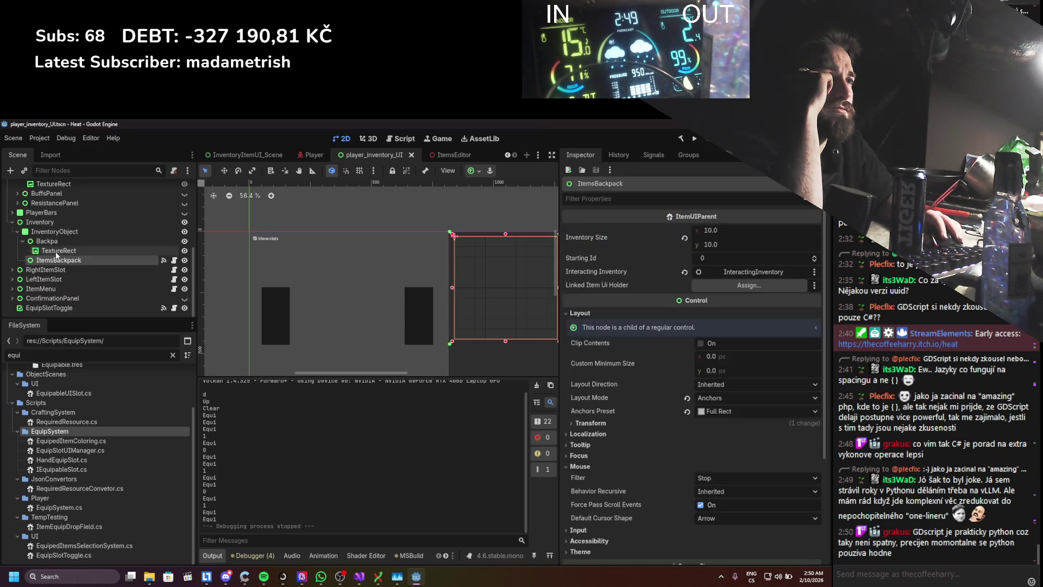
{"action": "left_click", "coordinate": [12, 222]}
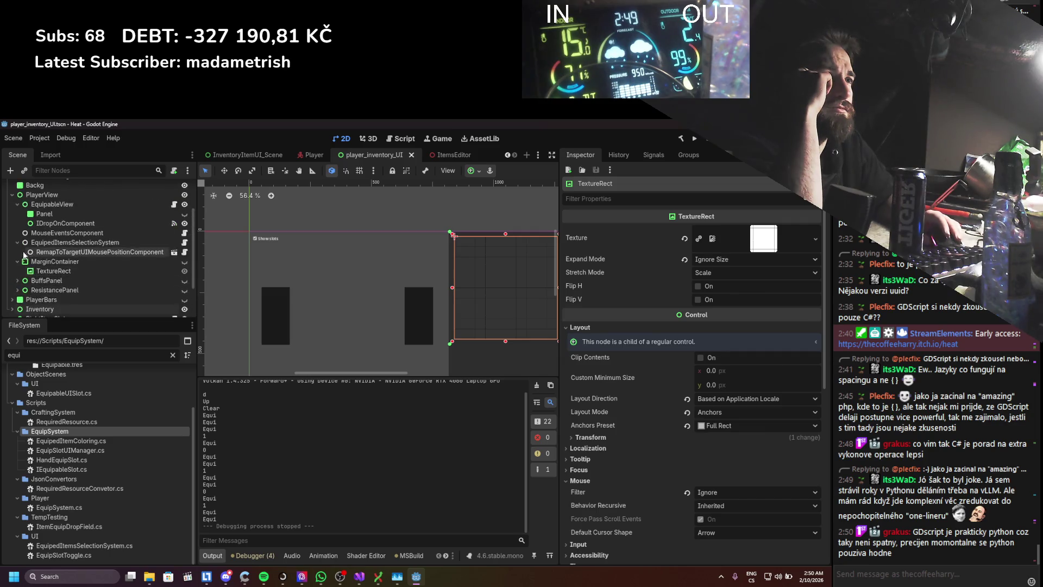
{"action": "scroll", "coordinate": [11, 243], "scroll_direction": "up", "scroll_amount": 3}
{"action": "left_click", "coordinate": [12, 231]}
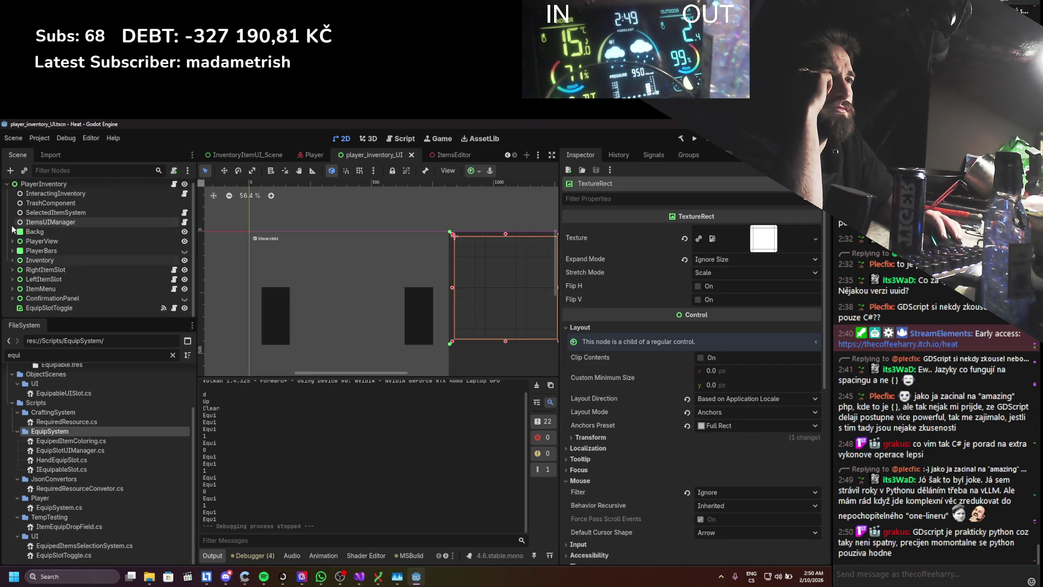
- Expand PlayerView and inspect EquipableView and its IDropOnComponent, whose Equip System is unassigned
{"action": "left_click", "coordinate": [41, 241]}
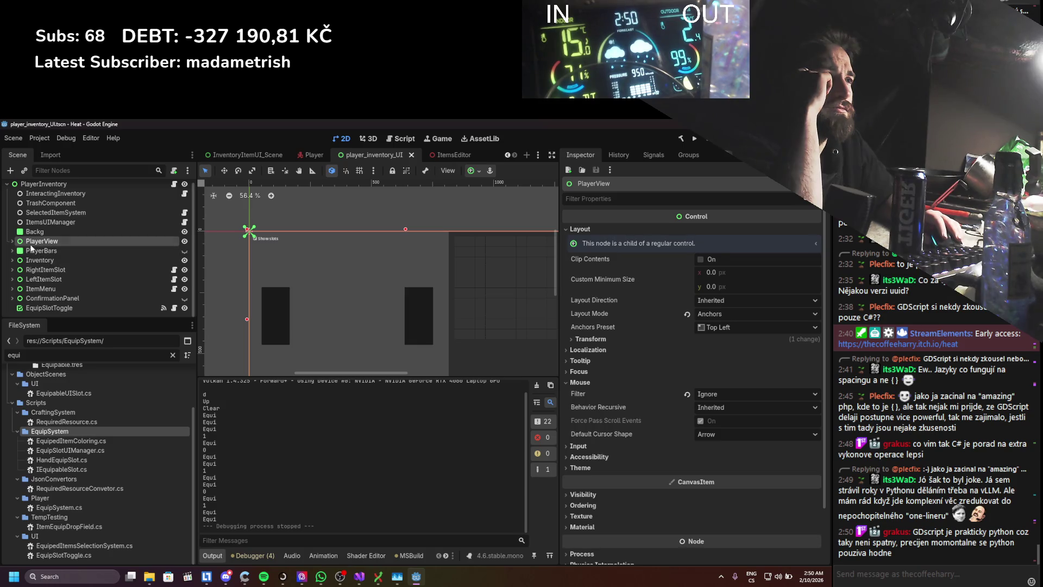
{"action": "left_click", "coordinate": [12, 242]}
{"action": "left_click", "coordinate": [45, 251]}
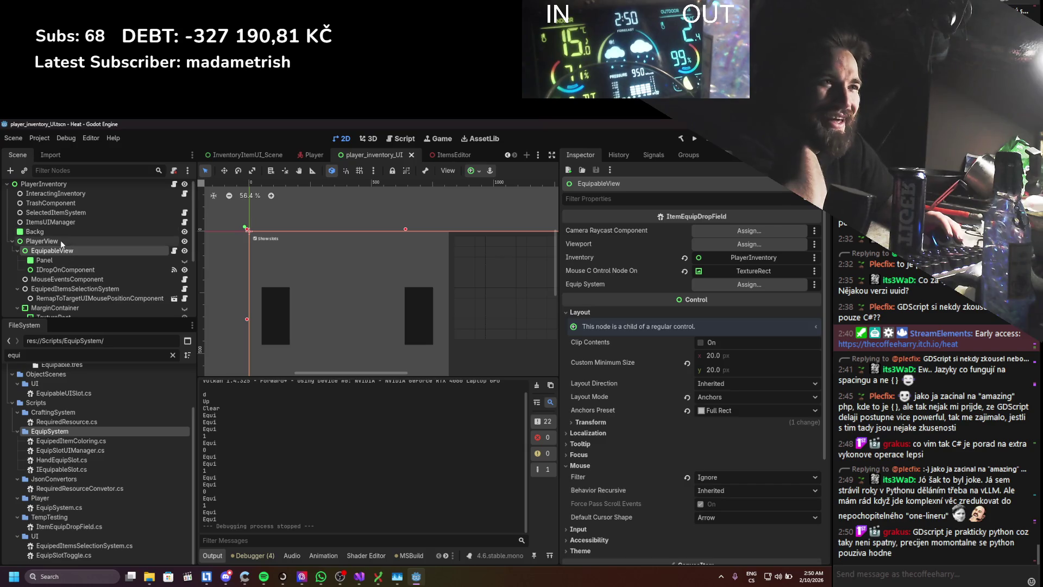
{"action": "left_click", "coordinate": [64, 277]}
{"action": "left_click", "coordinate": [61, 268]}
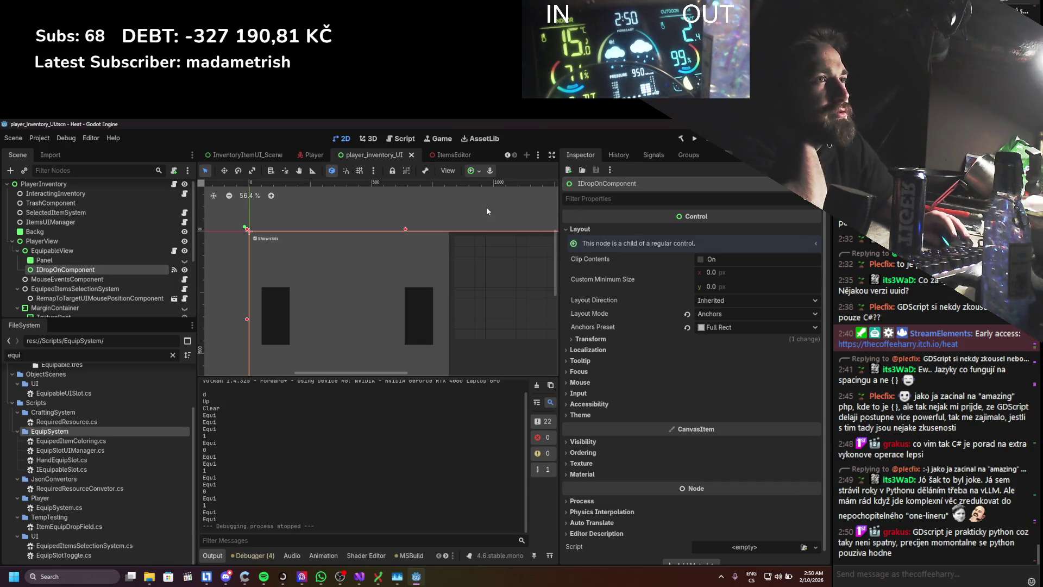
{"action": "left_click", "coordinate": [134, 251]}
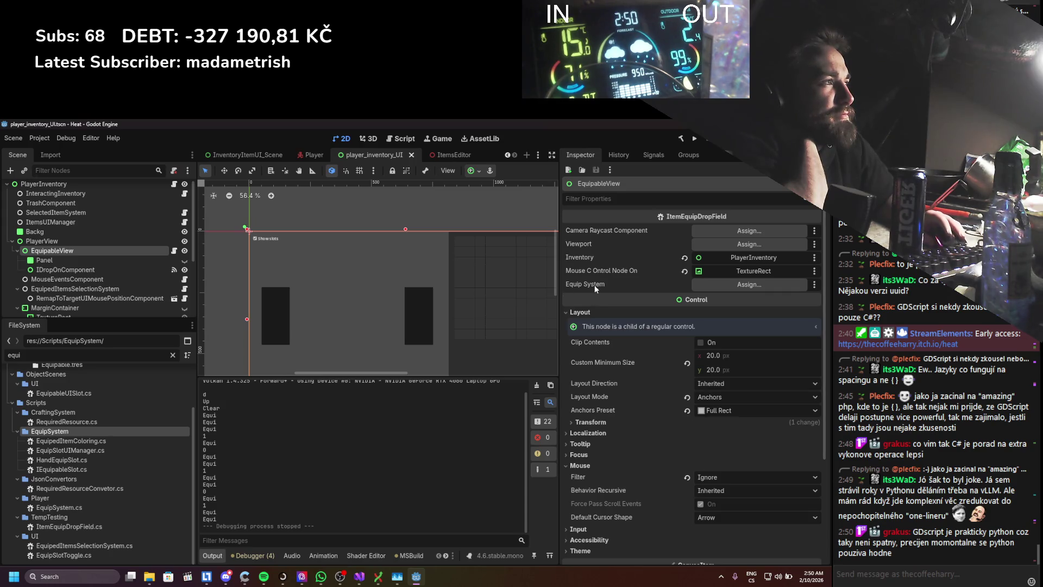
{"action": "scroll", "coordinate": [627, 451], "scroll_direction": "down", "scroll_amount": 5}
- Read ItemEquipDropField.cs's DropItem slot lookup in Visual Studio and return to Godot
{"action": "left_click", "coordinate": [735, 537]}
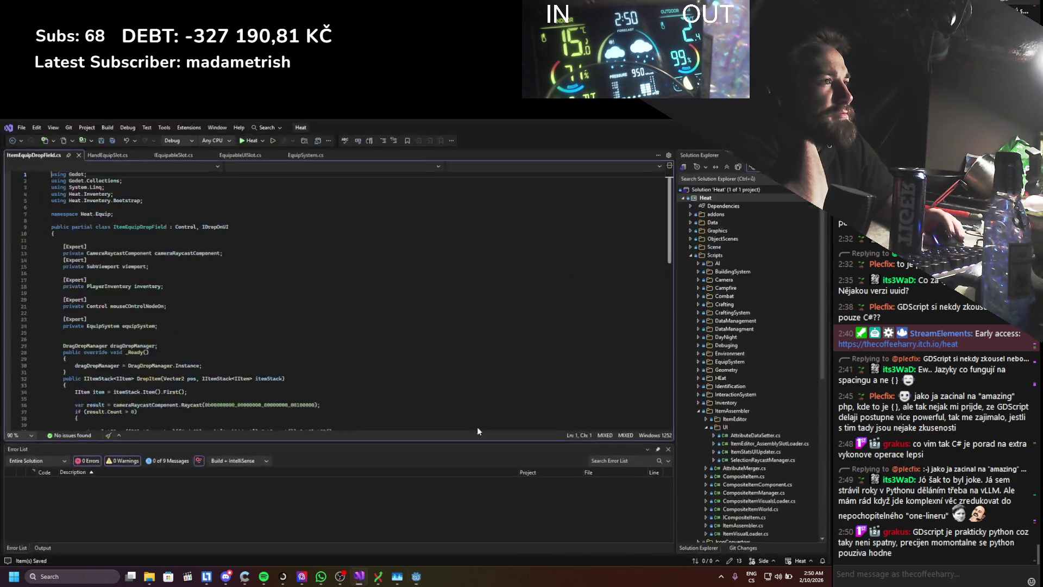
{"action": "key", "text": "Return"}
{"action": "scroll", "coordinate": [378, 366], "scroll_direction": "down", "scroll_amount": 5}
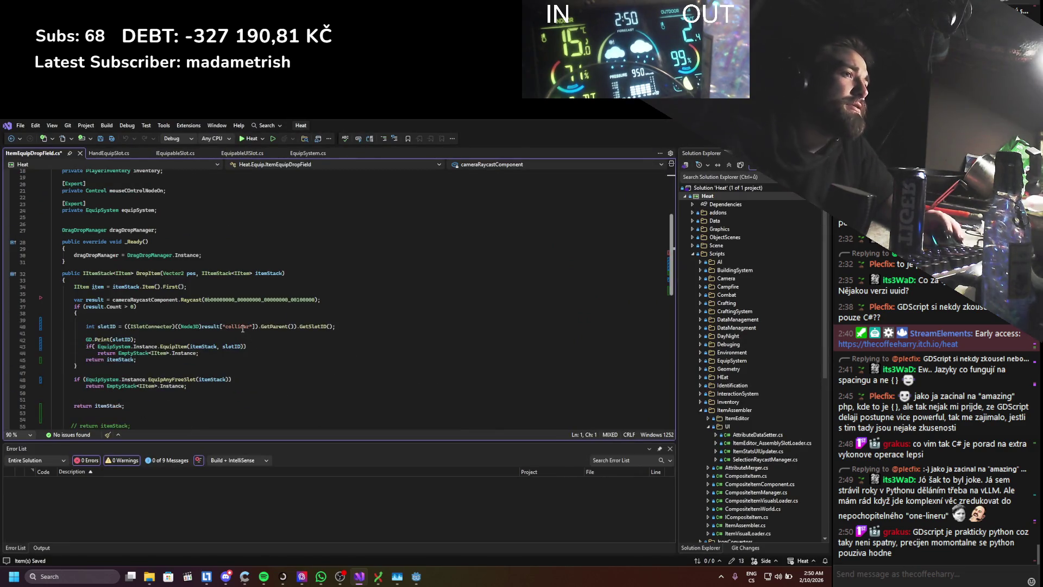
{"action": "scroll", "coordinate": [242, 329], "scroll_direction": "down", "scroll_amount": 5}
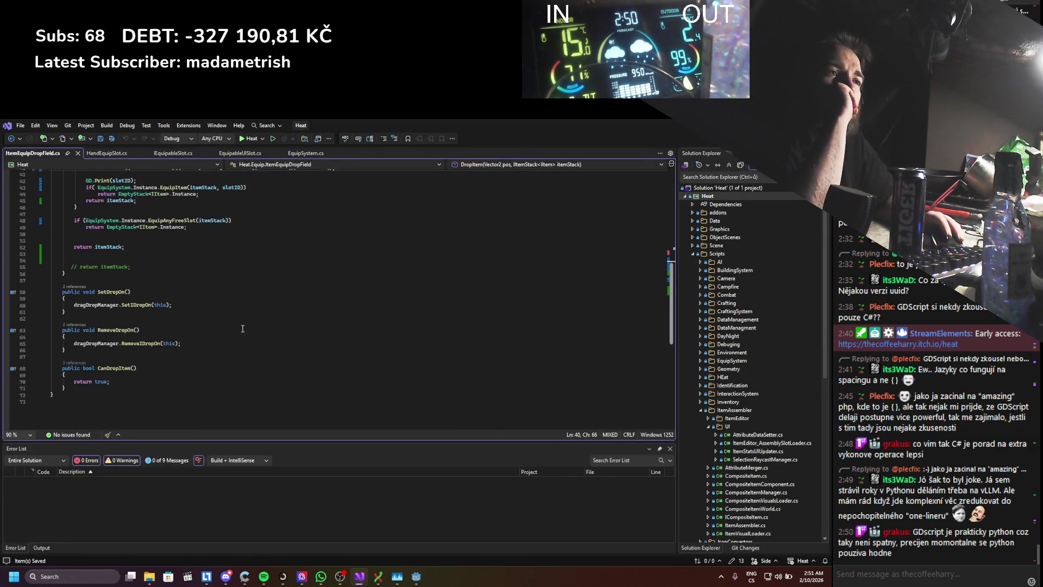
{"action": "scroll", "coordinate": [242, 329], "scroll_direction": "up", "scroll_amount": 2}
{"action": "scroll", "coordinate": [242, 329], "scroll_direction": "up", "scroll_amount": 3}
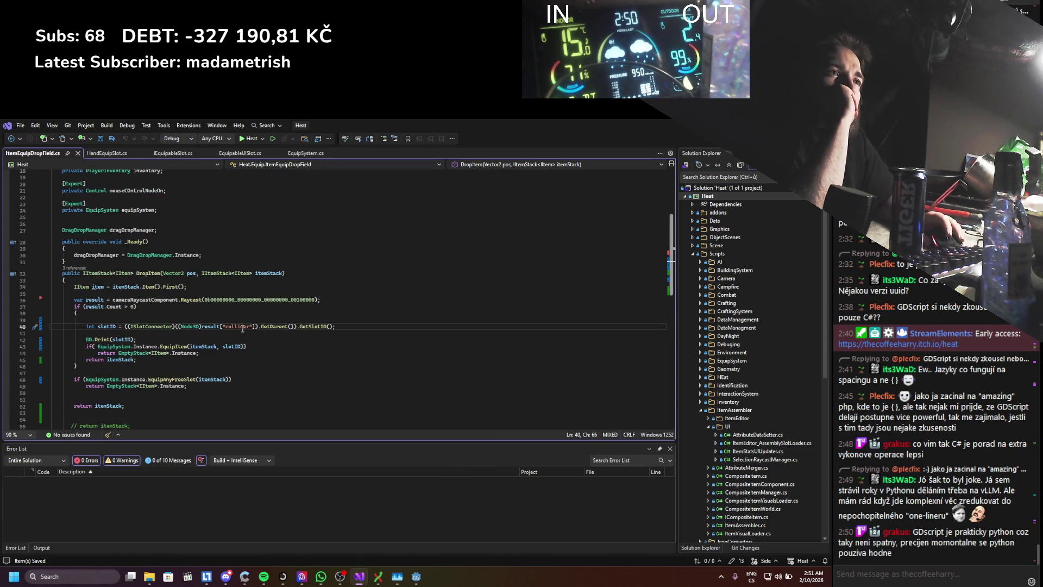
{"action": "scroll", "coordinate": [242, 329], "scroll_direction": "down", "scroll_amount": 4}
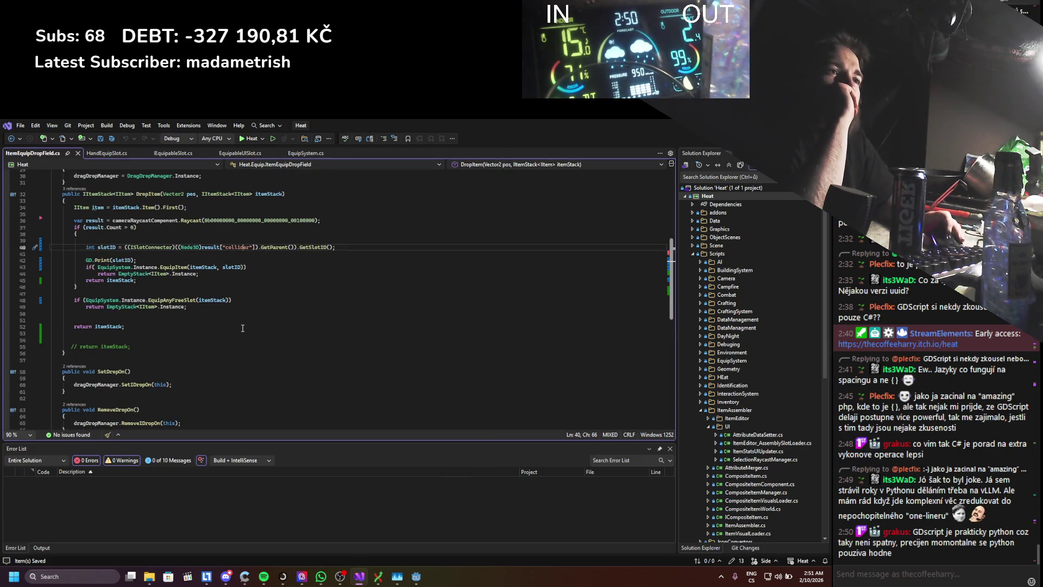
{"action": "scroll", "coordinate": [242, 328], "scroll_direction": "up", "scroll_amount": 3}
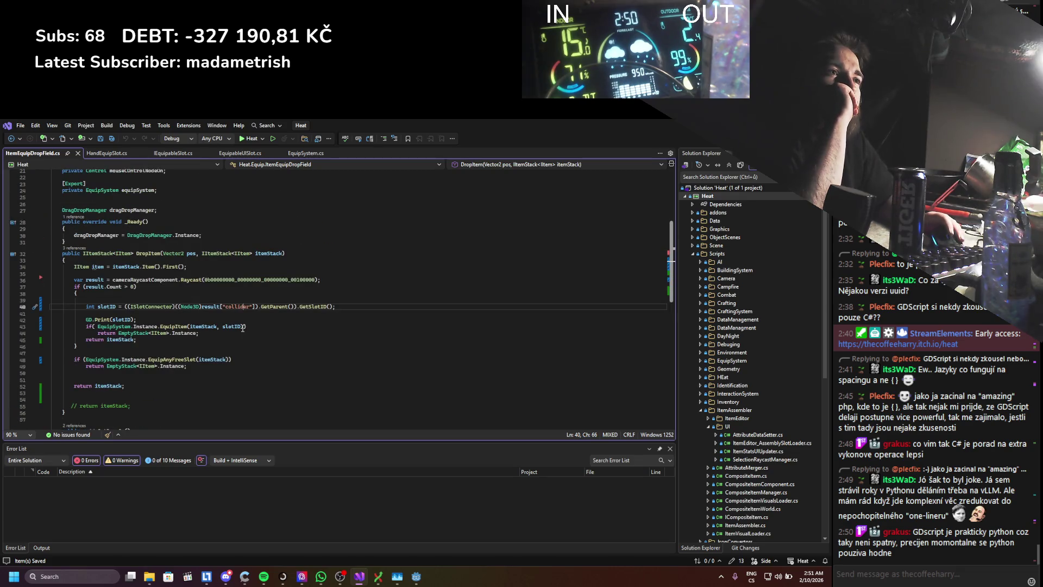
{"action": "scroll", "coordinate": [242, 328], "scroll_direction": "up", "scroll_amount": 3}
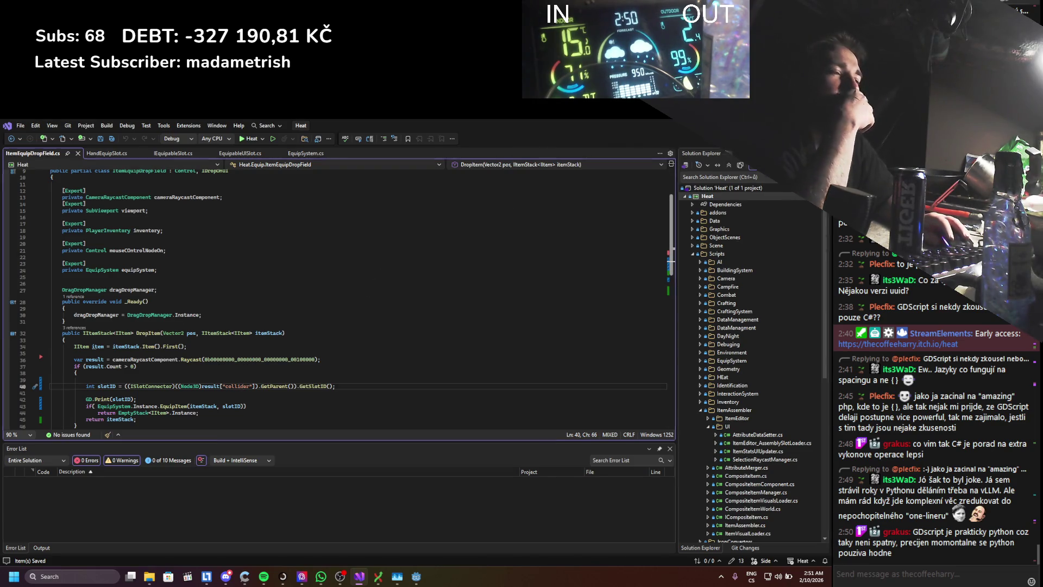
{"action": "key", "text": "alt+Tab"}
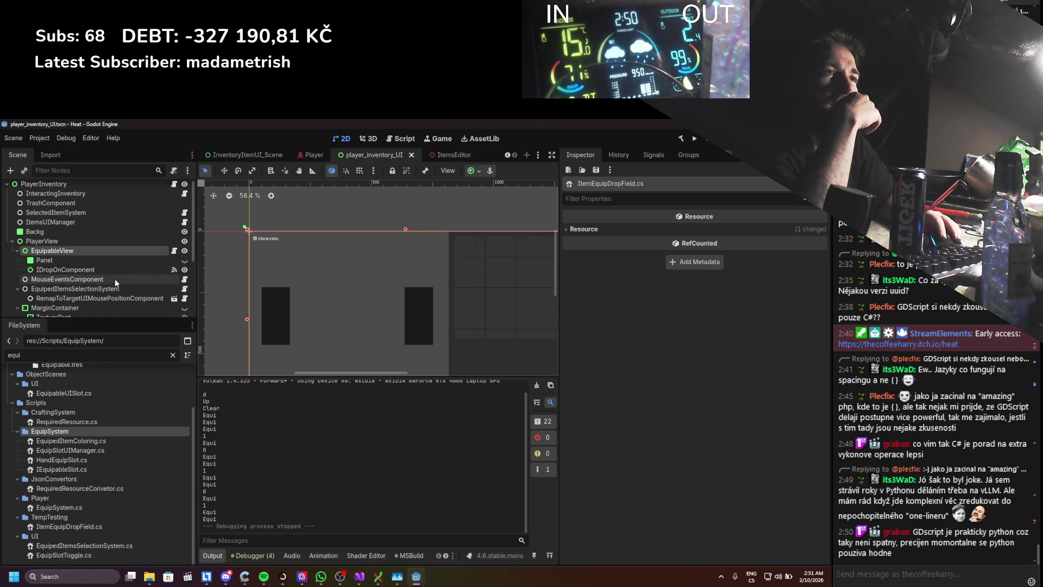
- Check the MouseEventsComponent script and the IDropOnComponent node's signal connections
{"action": "left_click", "coordinate": [115, 279]}
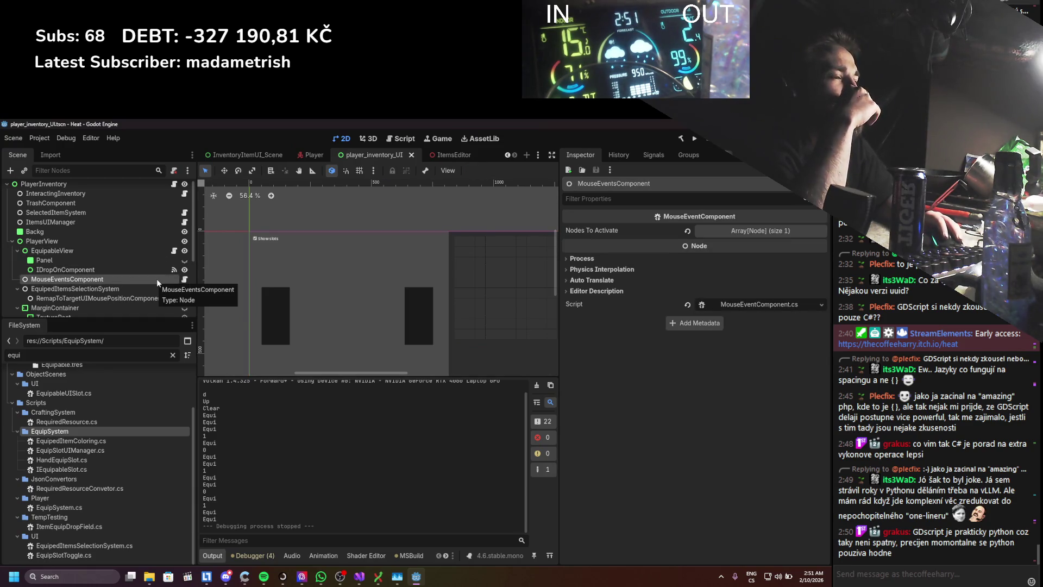
{"action": "left_click", "coordinate": [184, 279]}
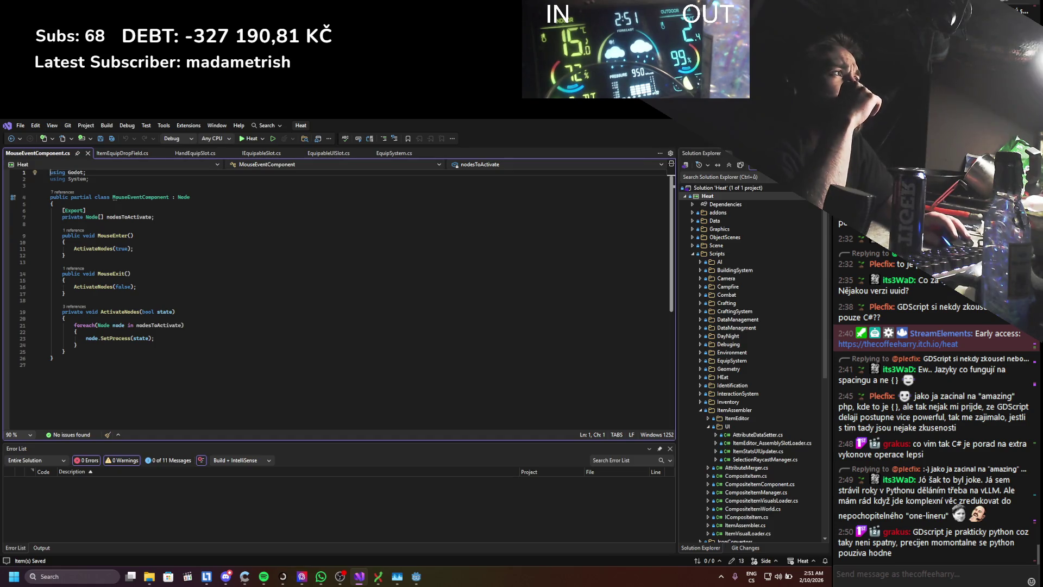
{"action": "key", "text": "alt+Tab"}
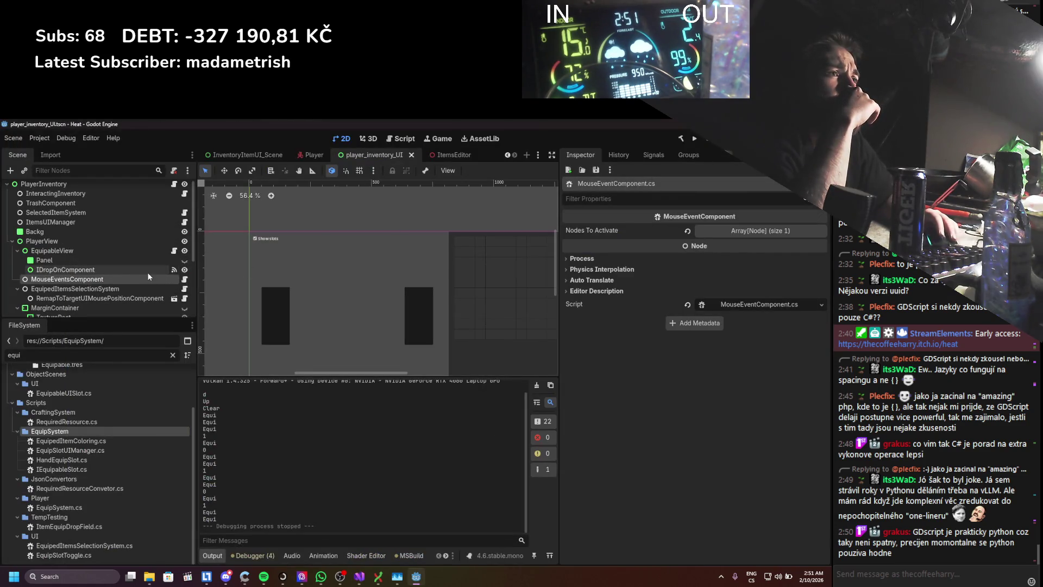
{"action": "left_click", "coordinate": [121, 272]}
{"action": "left_click", "coordinate": [644, 155]}
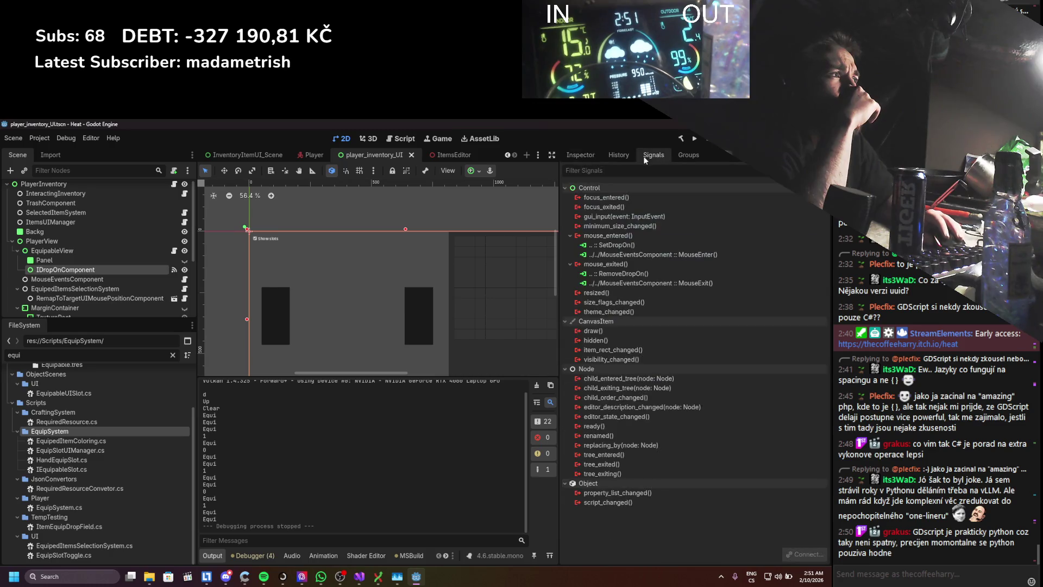
{"action": "left_click", "coordinate": [582, 154]}
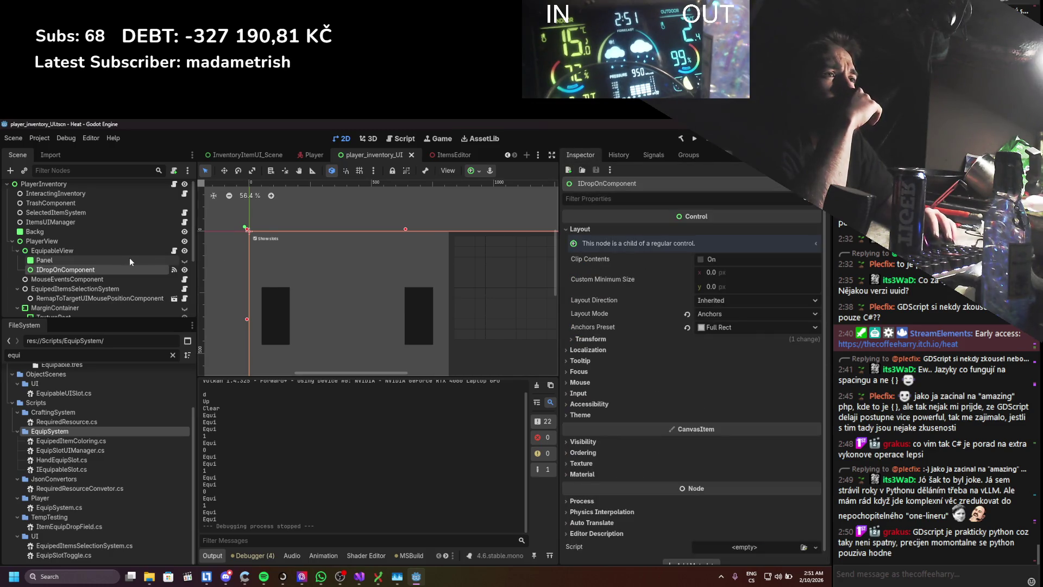
- Inspect MouseEventsComponent's Nodes To Activate and open EquipedItemsSelectionSystem's script in Visual Studio
{"action": "left_click", "coordinate": [114, 278]}
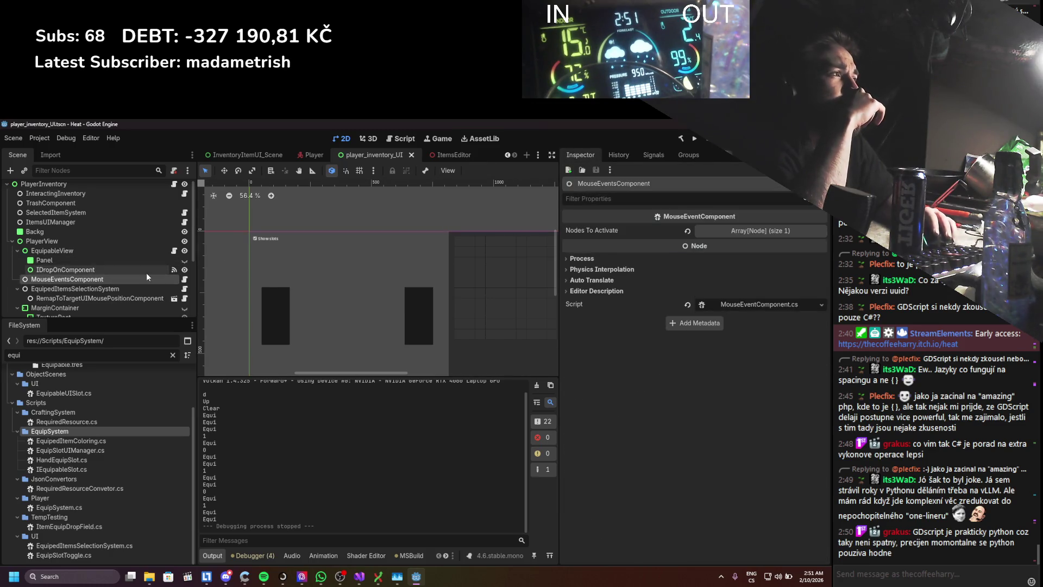
{"action": "left_click", "coordinate": [727, 230]}
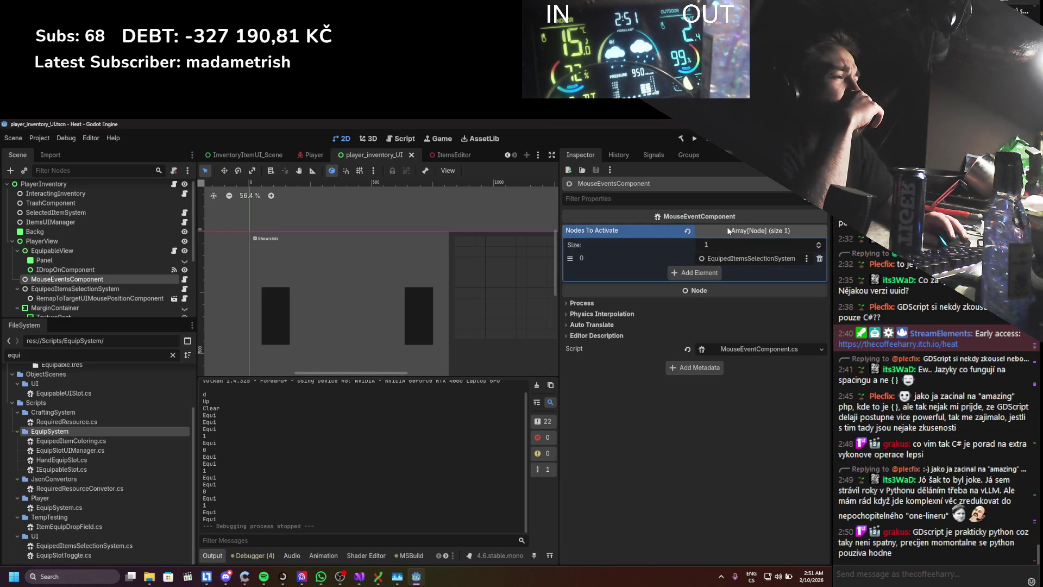
{"action": "left_click", "coordinate": [114, 291]}
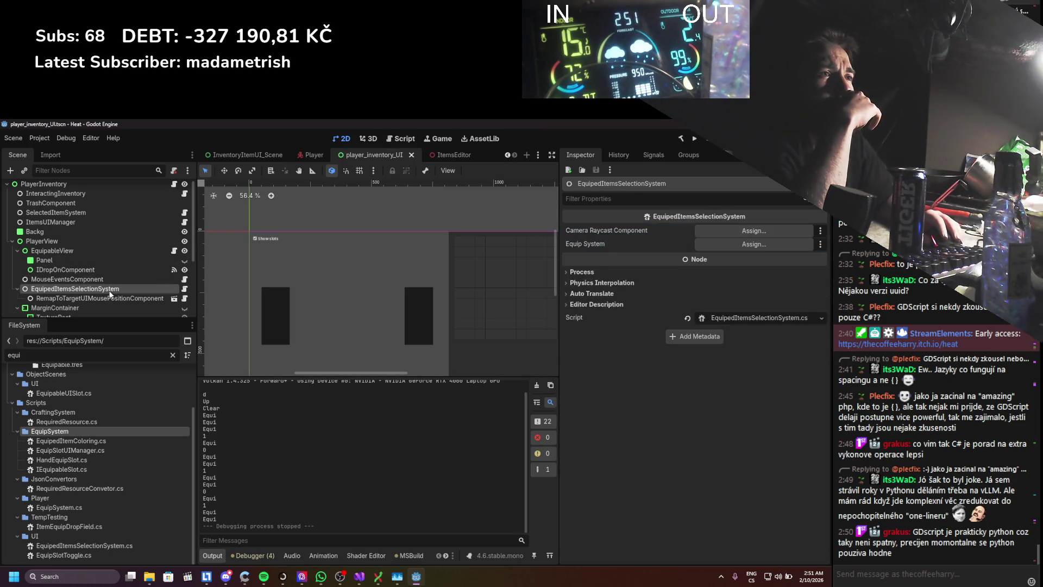
{"action": "left_click", "coordinate": [185, 290]}
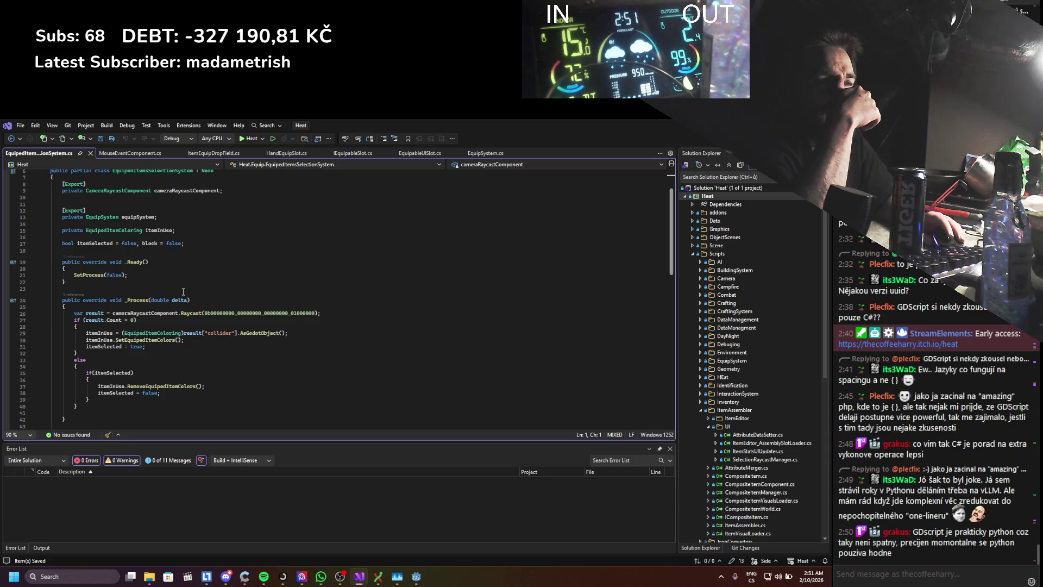
{"action": "scroll", "coordinate": [183, 291], "scroll_direction": "down", "scroll_amount": 1}
{"action": "scroll", "coordinate": [184, 292], "scroll_direction": "down", "scroll_amount": 1}
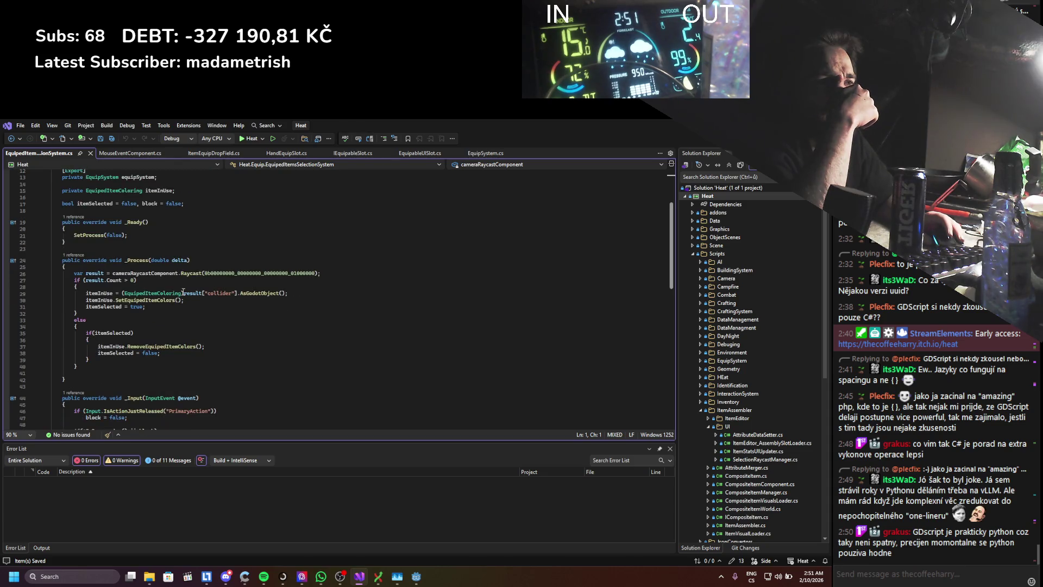
{"action": "scroll", "coordinate": [183, 291], "scroll_direction": "down", "scroll_amount": 1}
{"action": "scroll", "coordinate": [183, 291], "scroll_direction": "down", "scroll_amount": 1}
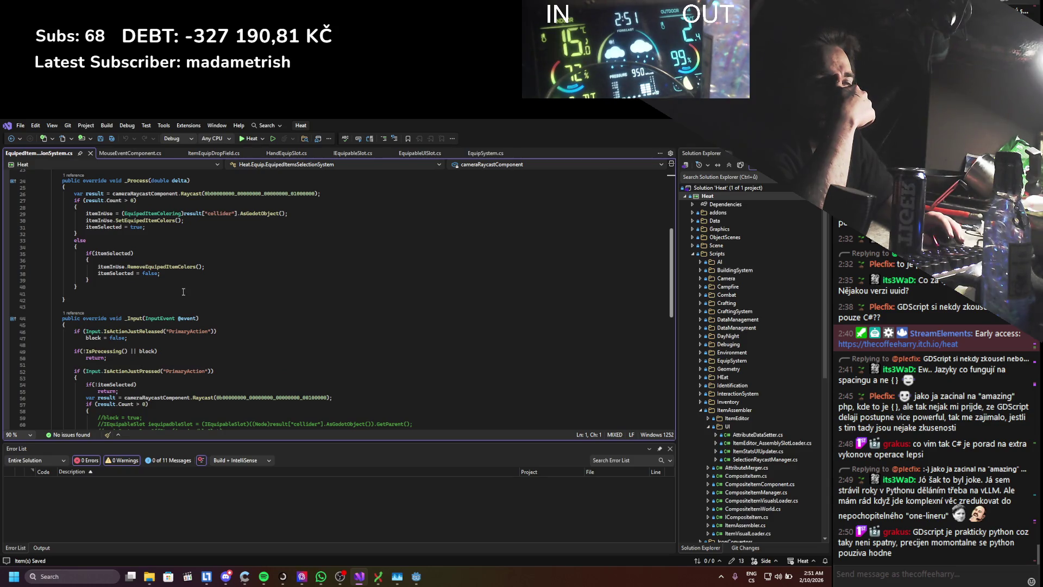
{"action": "scroll", "coordinate": [183, 290], "scroll_direction": "down", "scroll_amount": 2}
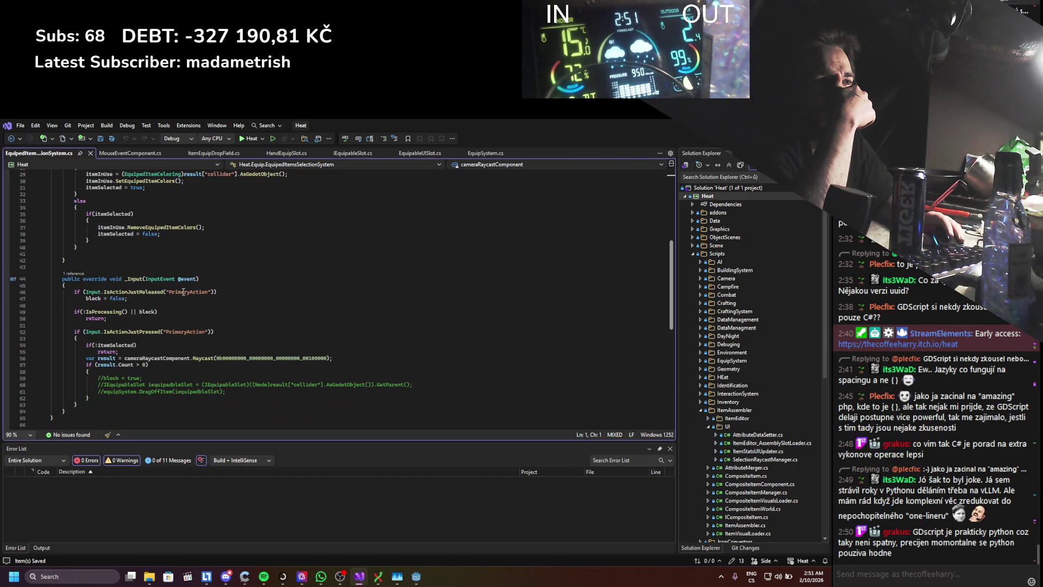
{"action": "scroll", "coordinate": [184, 290], "scroll_direction": "down", "scroll_amount": 1}
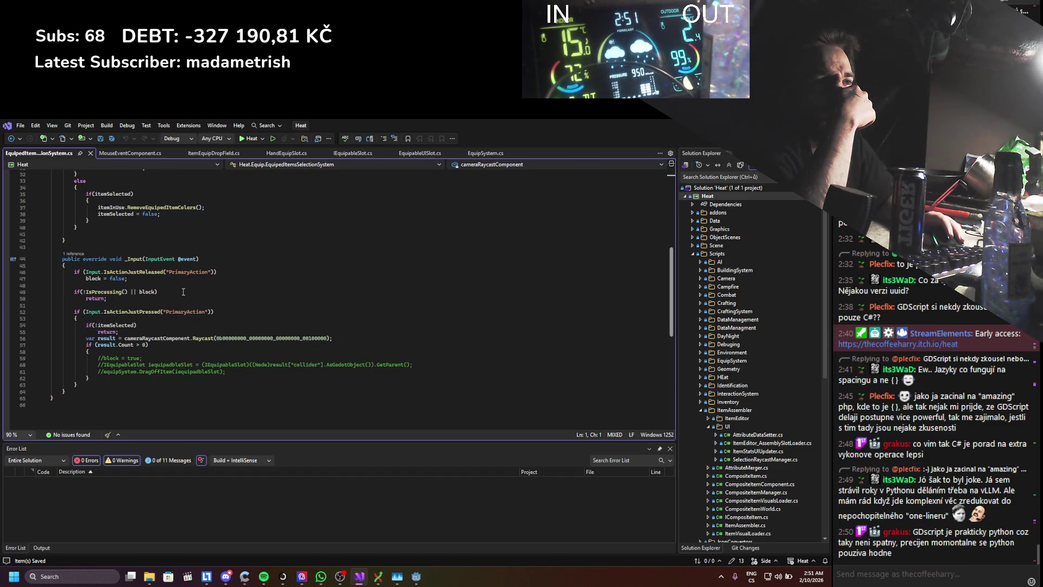
- Uncomment the block = true, slot lookup and DragOffItem lines in the _Input handler
{"action": "left_click", "coordinate": [105, 359]}
{"action": "key", "text": "BackSpace"}
{"action": "key", "text": "BackSpace"}
{"action": "key", "text": "Down"}
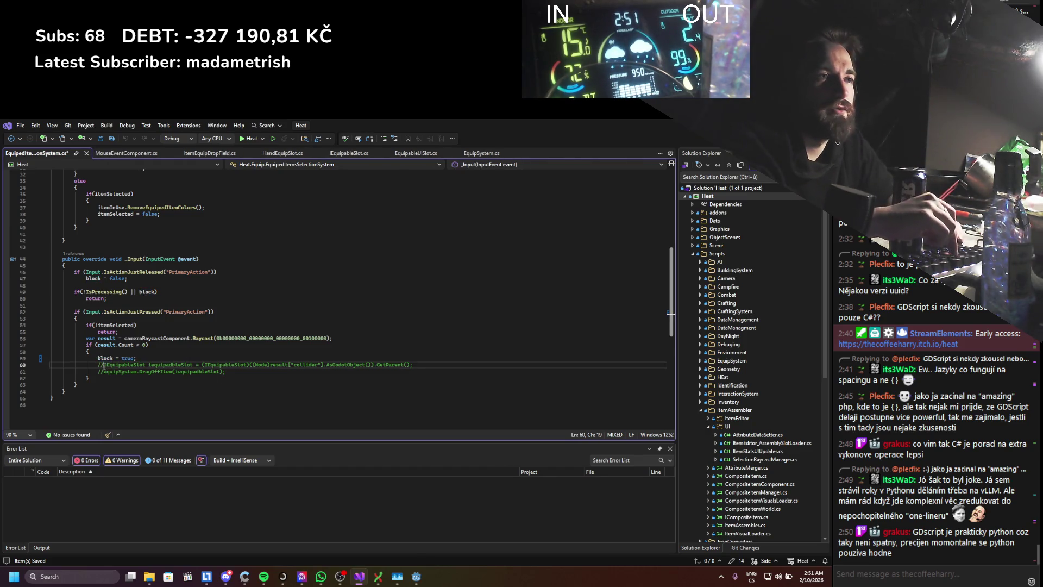
{"action": "key", "text": "BackSpace"}
{"action": "key", "text": "BackSpace"}
{"action": "key", "text": "Down"}
{"action": "key", "text": "BackSpace"}
{"action": "key", "text": "BackSpace"}
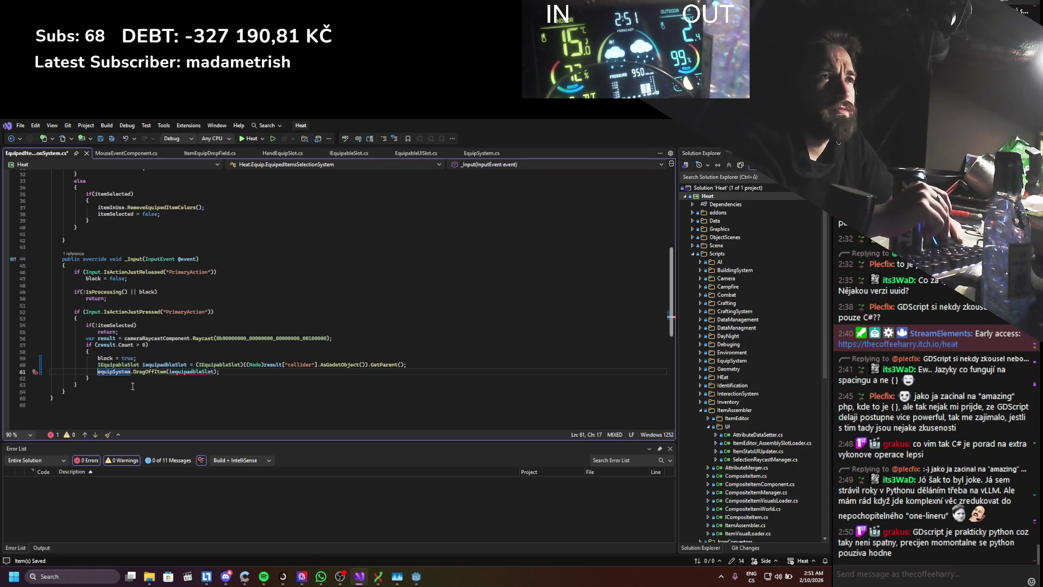
{"action": "scroll", "coordinate": [132, 386], "scroll_direction": "up", "scroll_amount": 2}
{"action": "scroll", "coordinate": [132, 386], "scroll_direction": "up", "scroll_amount": 4}
{"action": "scroll", "coordinate": [133, 383], "scroll_direction": "up", "scroll_amount": 2}
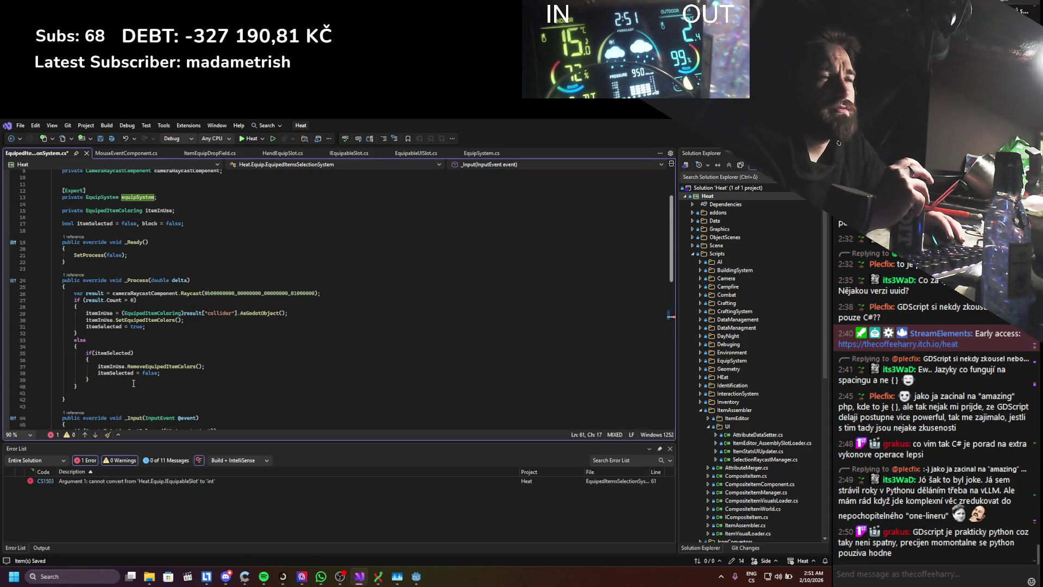
- Add 'equipSystem = EquipSystem.Instance;' after SetProcess(false) in _Ready
{"action": "left_click", "coordinate": [141, 256]}
{"action": "key", "text": "Return"}
{"action": "type", "text": "equi"}
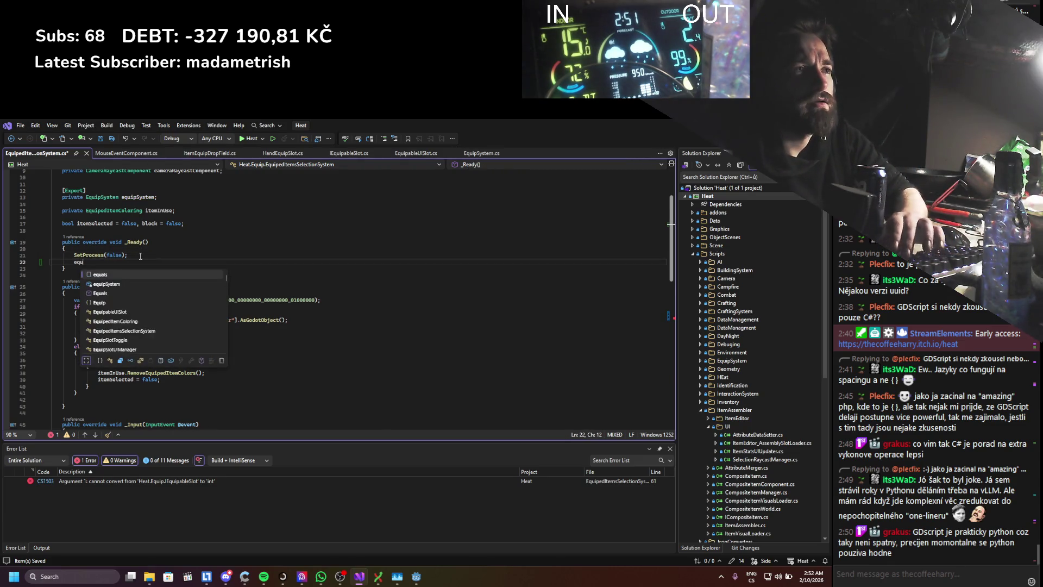
{"action": "key", "text": "Tab"}
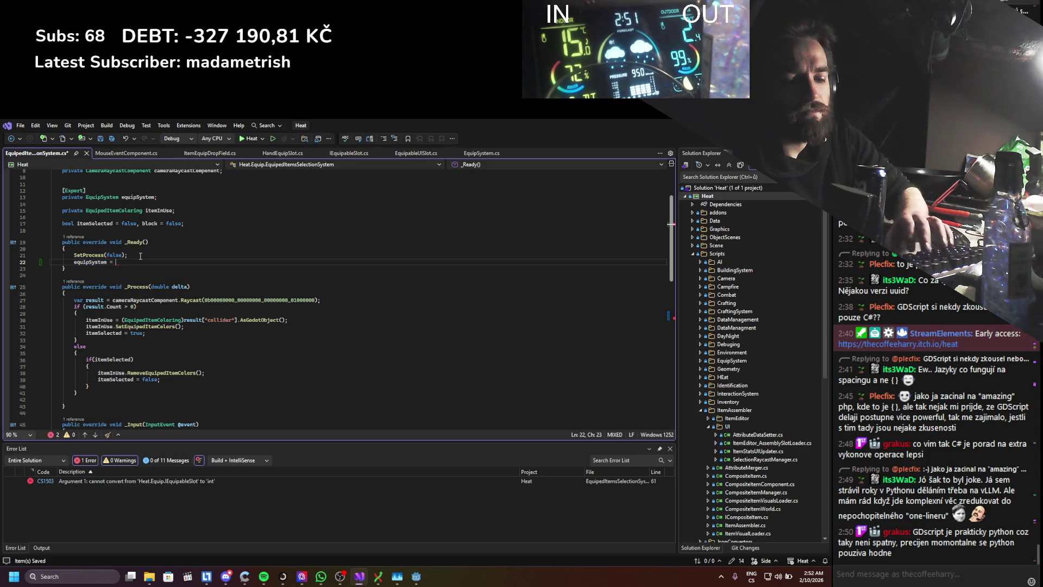
{"action": "type", "text": "equi"}
{"action": "key", "text": "Down"}
{"action": "key", "text": "Down"}
{"action": "key", "text": "Down"}
{"action": "key", "text": "Down"}
{"action": "key", "text": "Down"}
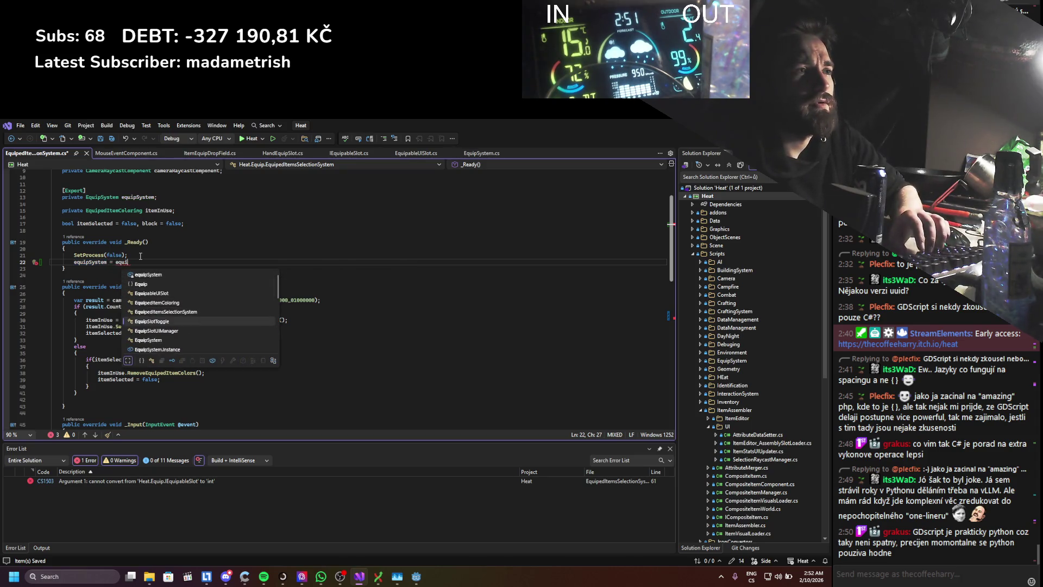
{"action": "key", "text": "Down"}
{"action": "key", "text": "Down"}
{"action": "key", "text": "Down"}
{"action": "key", "text": "Tab"}
{"action": "type", "text": ";"}
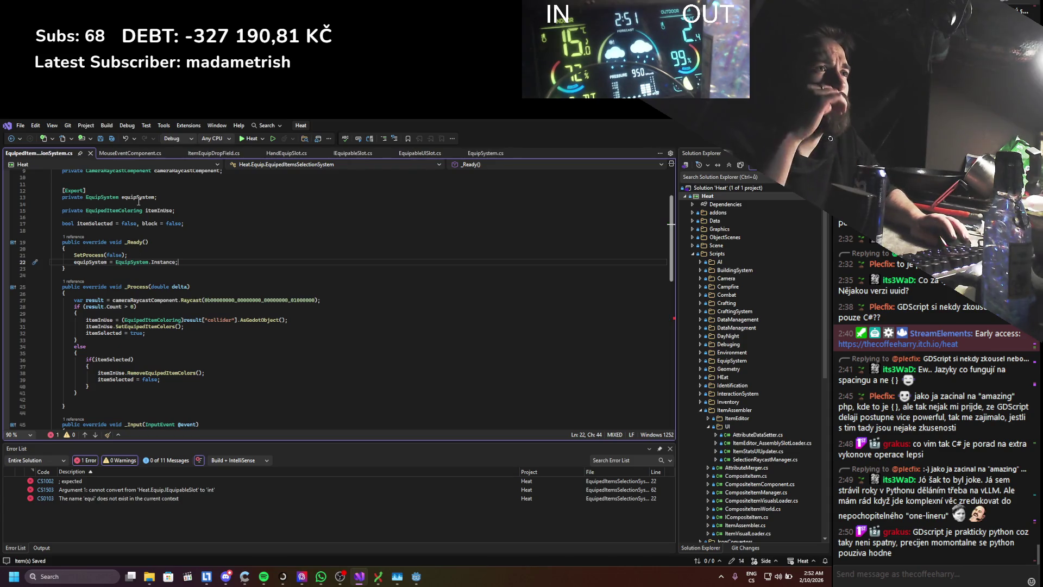
- Remove equipSystem's [Export] attribute, save, and pass GetSlotID() to DragOffItem
{"action": "left_click", "coordinate": [90, 191]}
{"action": "key", "text": "BackSpace"}
{"action": "key", "text": "BackSpace"}
{"action": "key", "text": "BackSpace"}
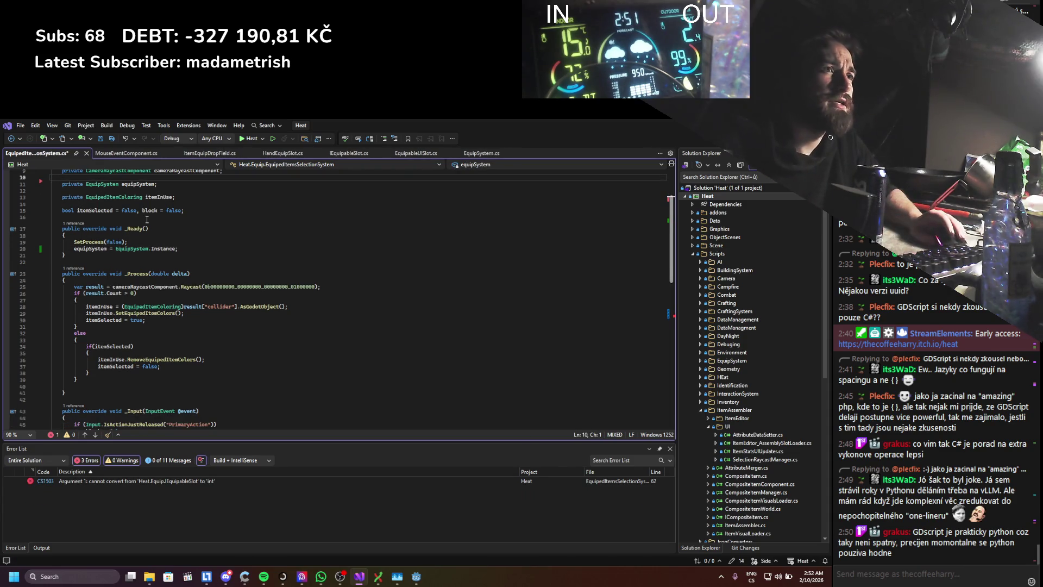
{"action": "key", "text": "ctrl+s"}
{"action": "double_click", "coordinate": [138, 183]}
{"action": "scroll", "coordinate": [200, 295], "scroll_direction": "down", "scroll_amount": 3}
{"action": "scroll", "coordinate": [200, 295], "scroll_direction": "down", "scroll_amount": 4}
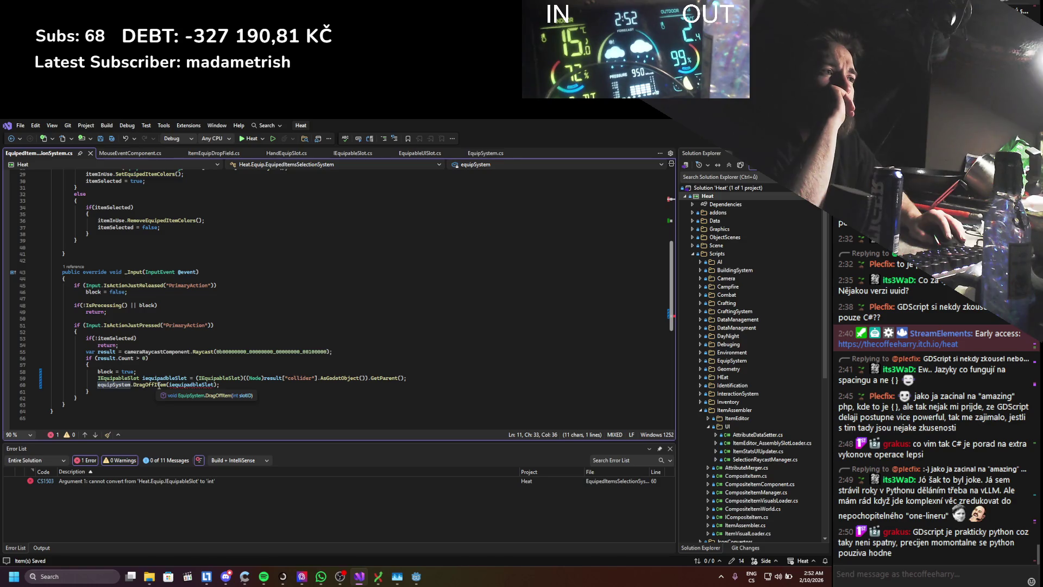
{"action": "left_click", "coordinate": [217, 385]}
{"action": "type", "text": ".get"}
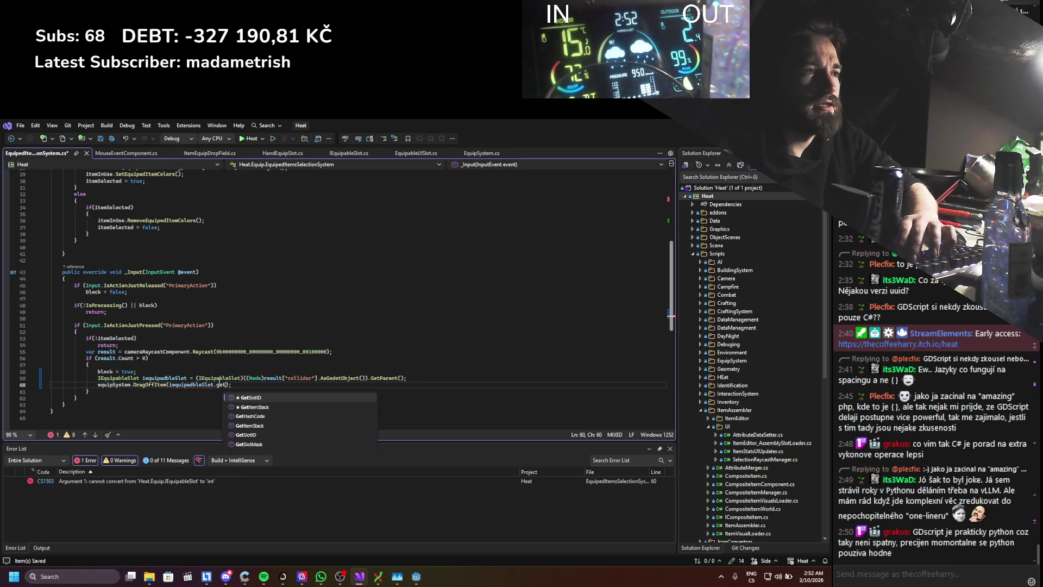
{"action": "key", "text": "Tab"}
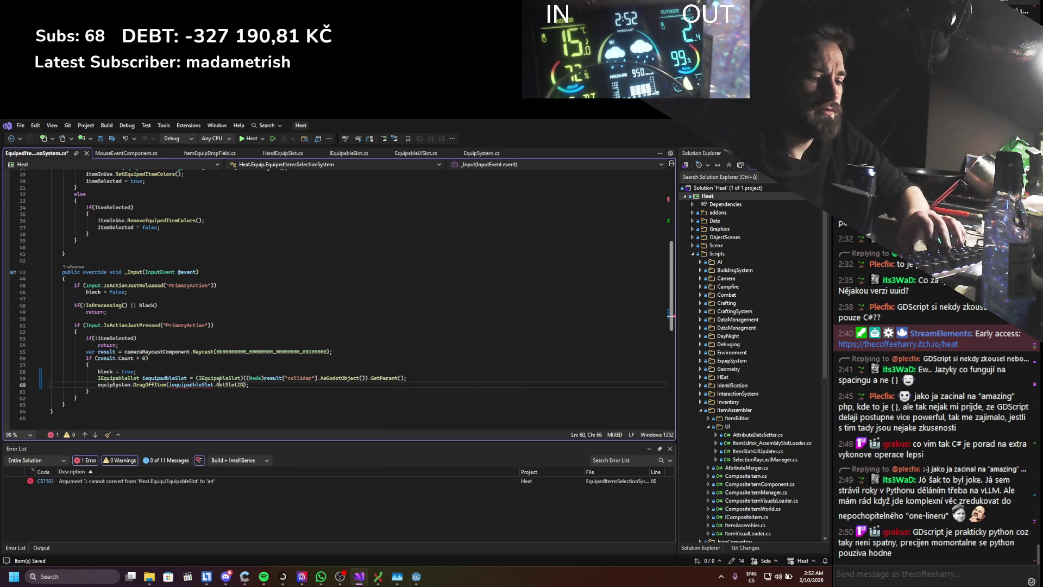
{"action": "type", "text": "("}
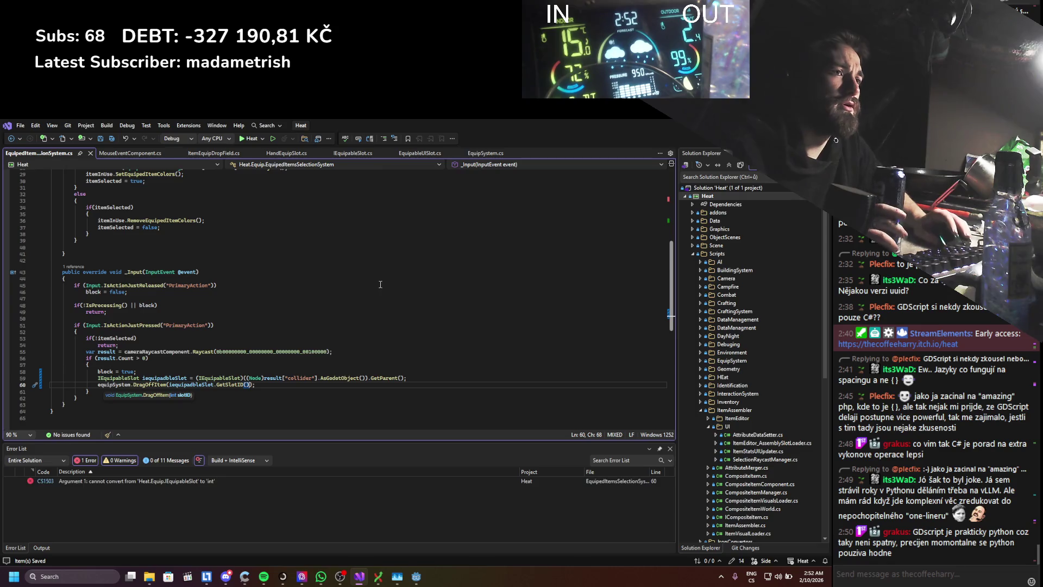
- Rebuild and run the game in Godot, walk the player around and bring up the inventory
{"action": "key", "text": "alt+Tab"}
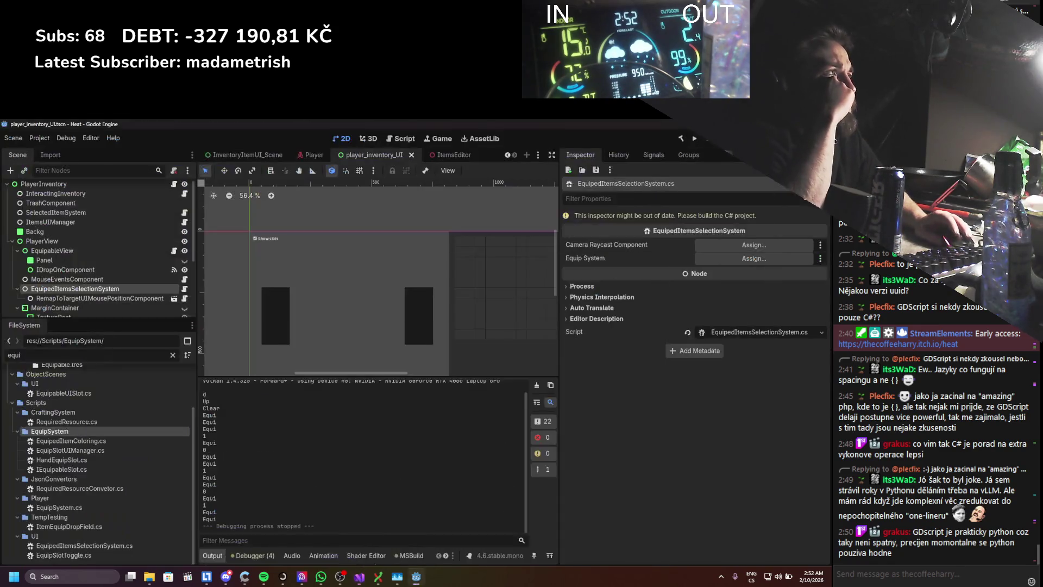
{"action": "left_click", "coordinate": [700, 136]}
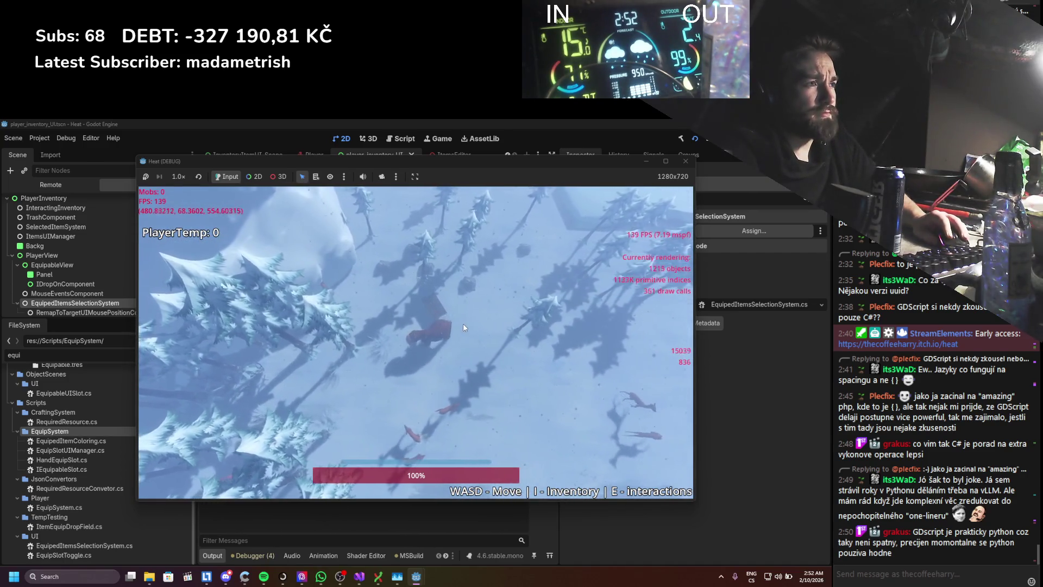
{"action": "key", "text": "d"}
{"action": "key", "text": "s"}
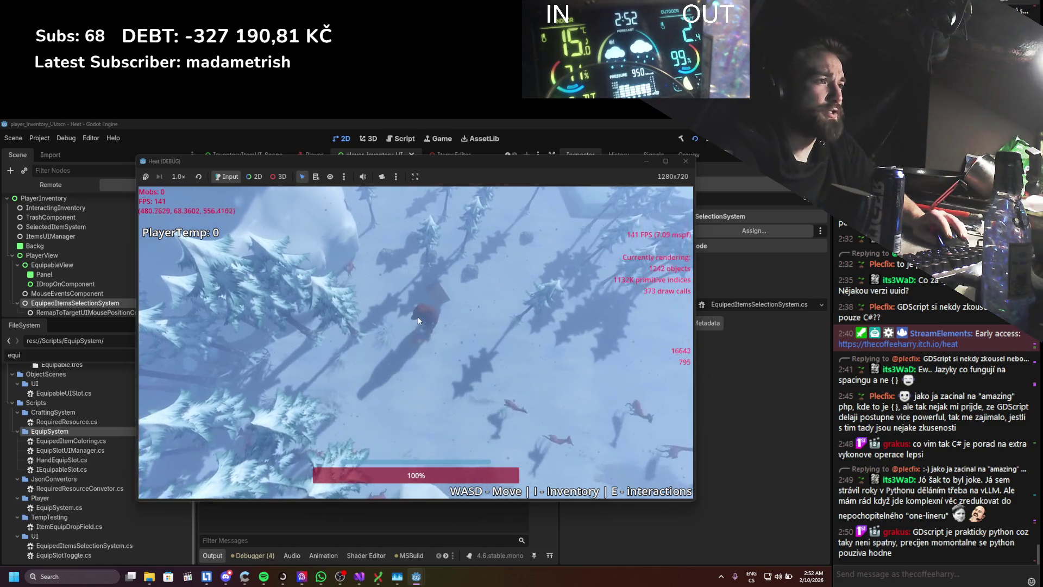
{"action": "key", "text": "i"}
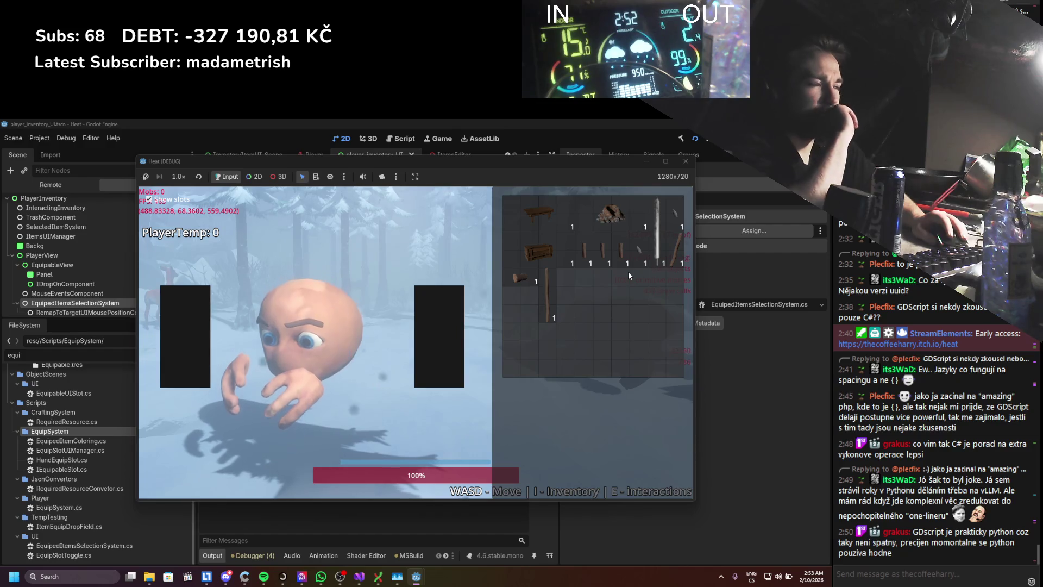
- Equip the stick into the right hand slot, stop the game and return to the C# code
{"action": "left_click", "coordinate": [676, 246]}
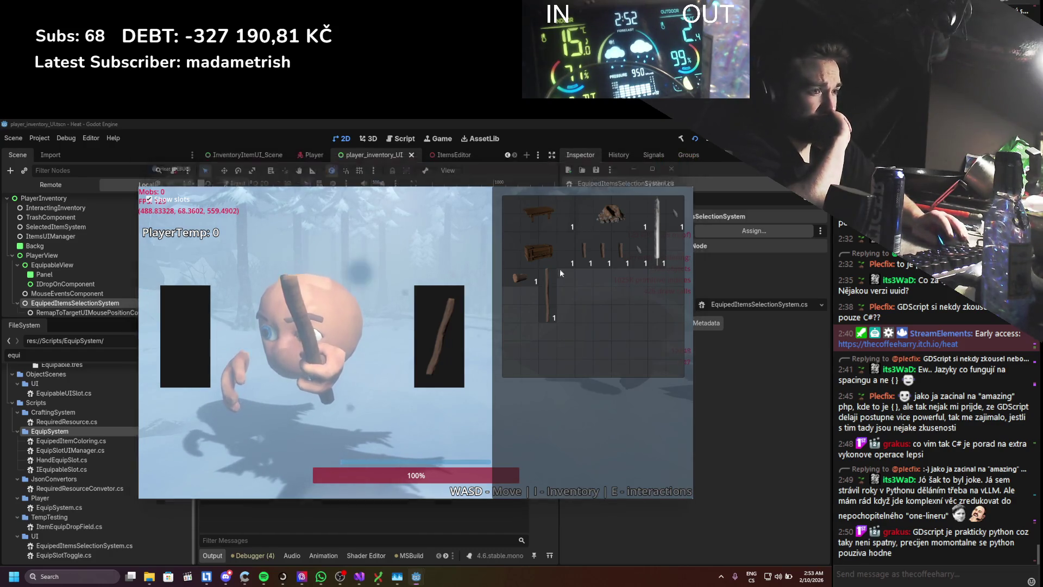
{"action": "key", "text": "F8"}
{"action": "key", "text": "alt+Tab"}
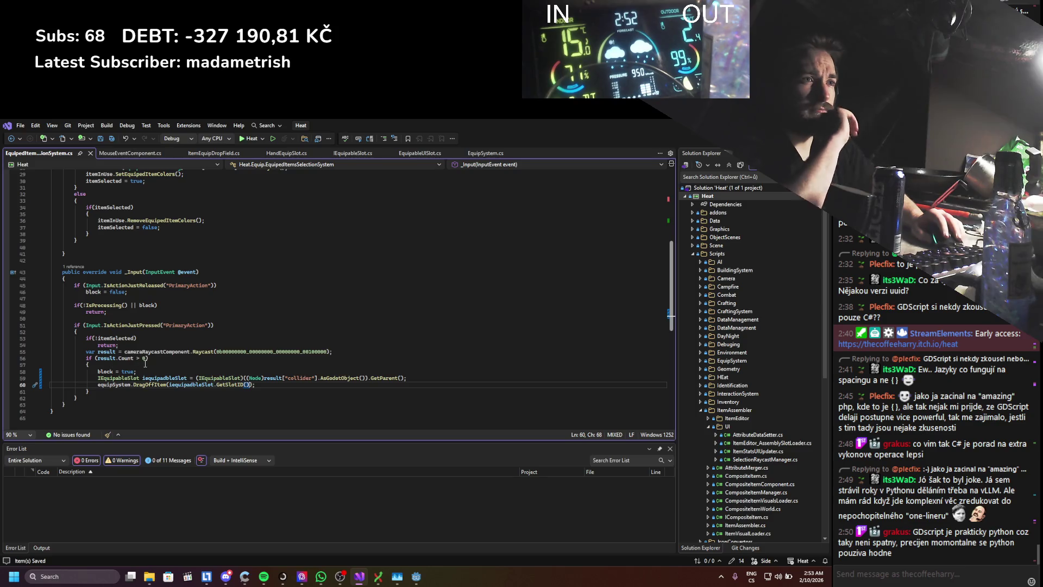
- Add GD.Print("asdasdas"); after the primary-action handler's opening brace and copy the line
{"action": "left_click", "coordinate": [165, 331]}
{"action": "key", "text": "Return"}
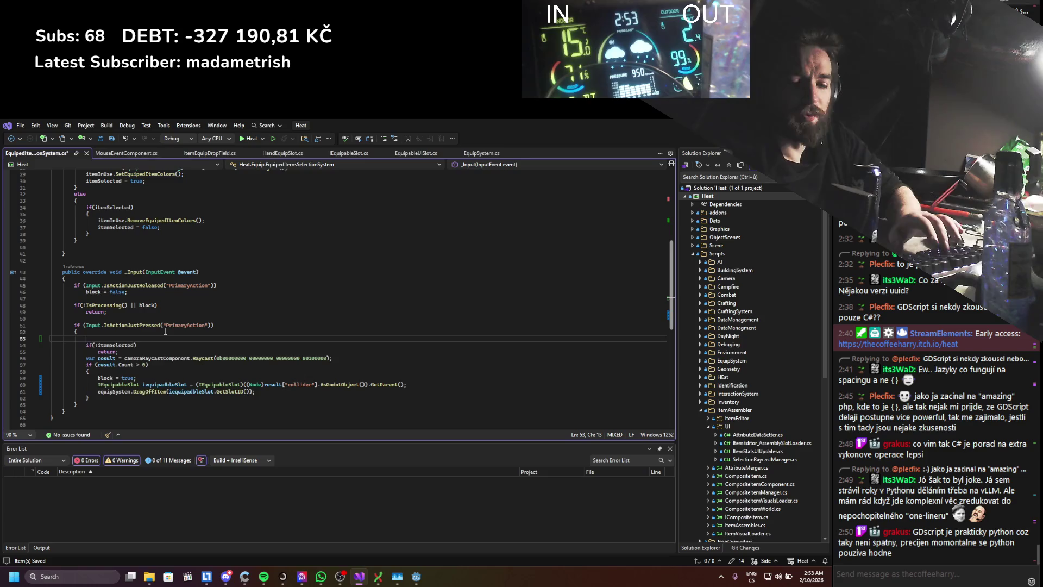
{"action": "type", "text": "gd.Print("}
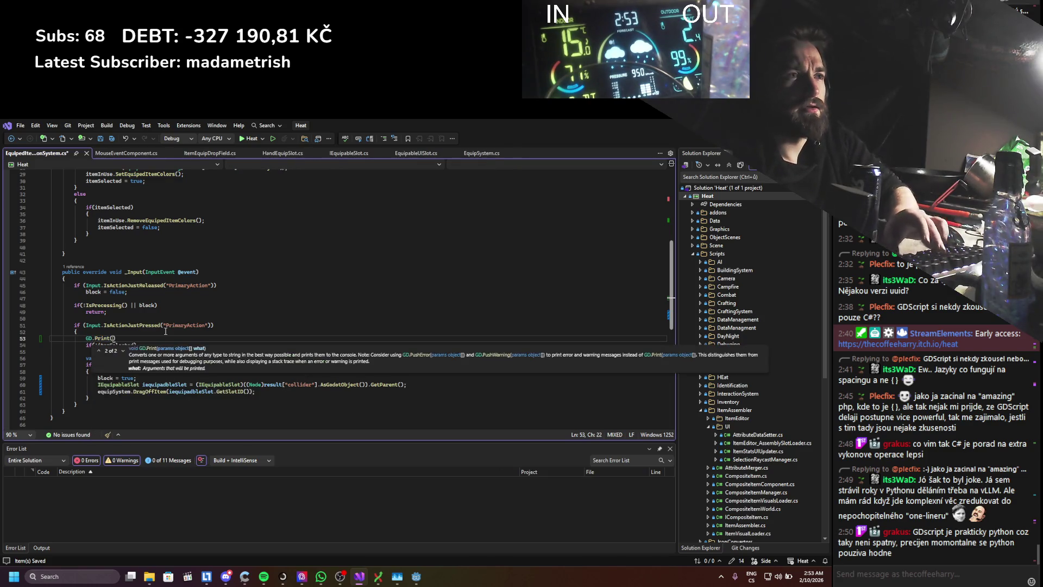
{"action": "type", "text": ");"}
{"action": "key", "text": "Left"}
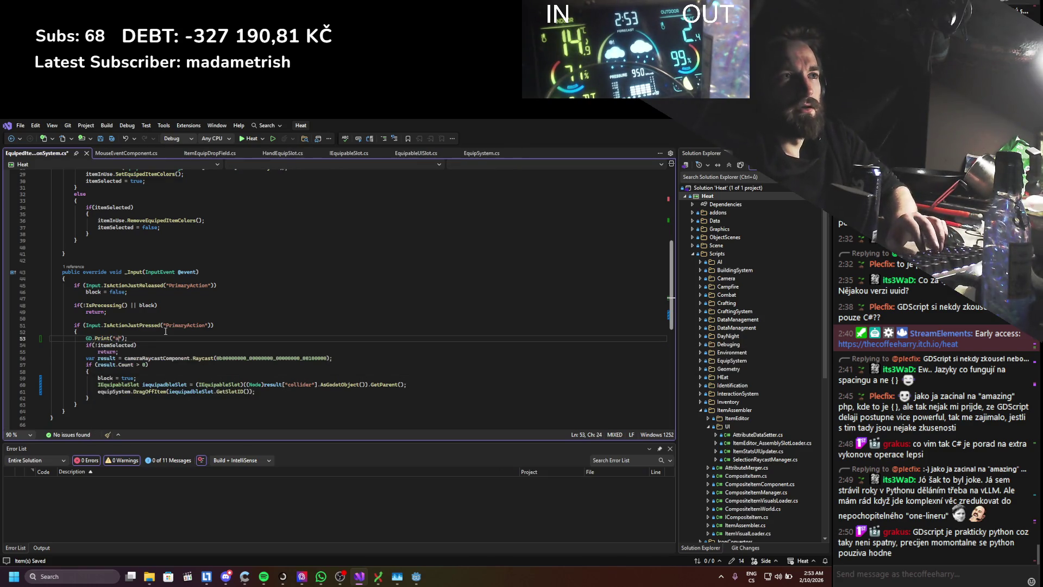
{"action": "type", "text": "asdasdas"}
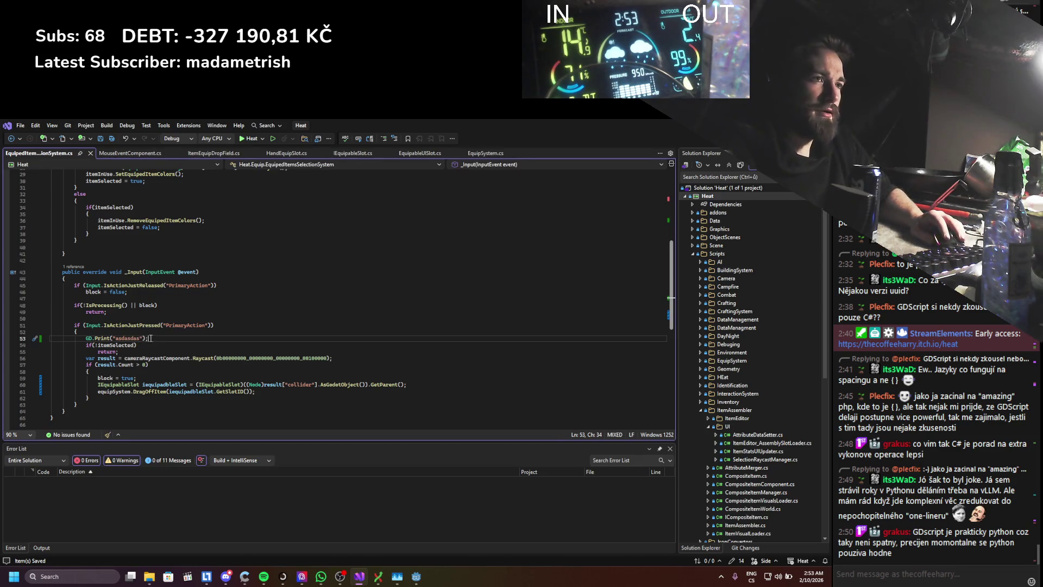
{"action": "key", "text": "shift+Home"}
{"action": "key", "text": "ctrl+c"}
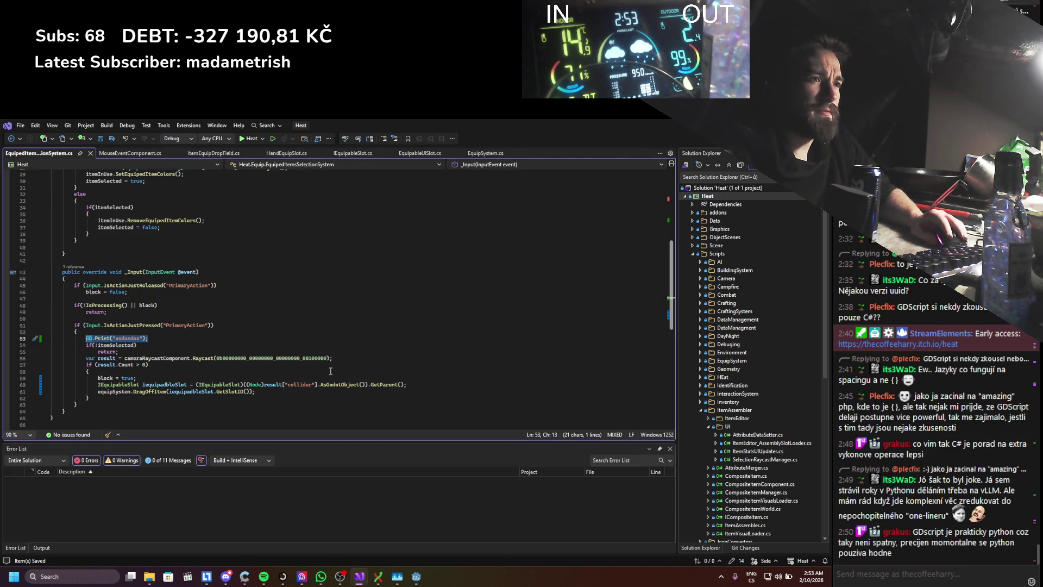
- Paste a second debug print below the Raycast line with its own message, and save the script
{"action": "left_click", "coordinate": [338, 365]}
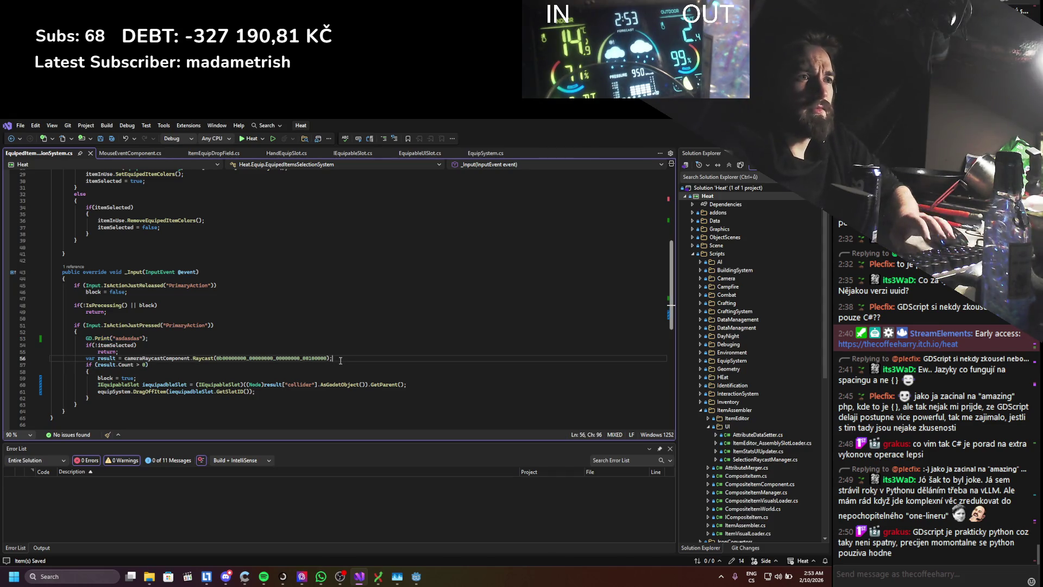
{"action": "key", "text": "Return"}
{"action": "key", "text": "ctrl+v"}
{"action": "double_click", "coordinate": [126, 364]}
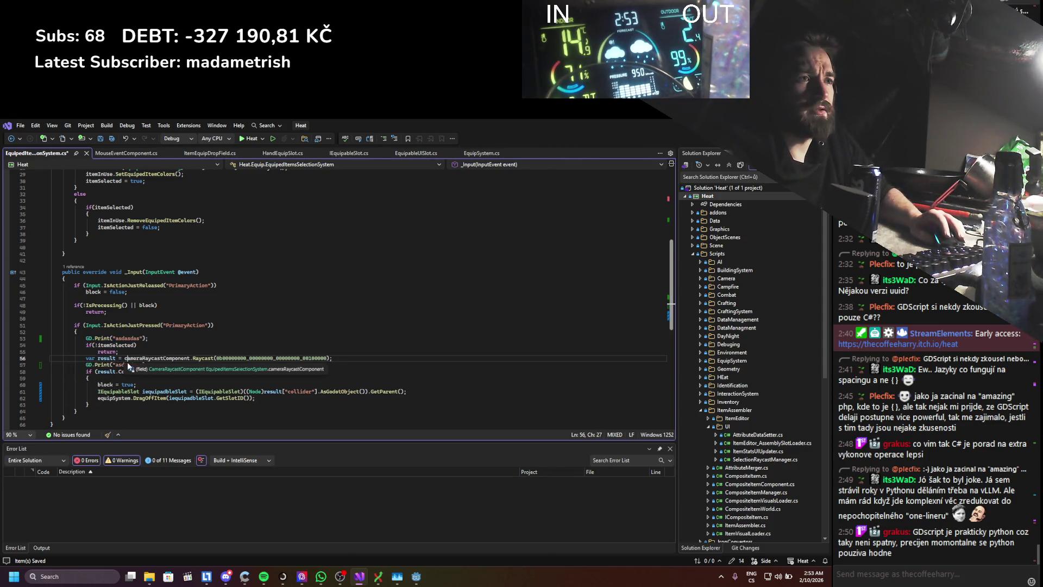
{"action": "type", "text": "yxcyxcyxc\");"}
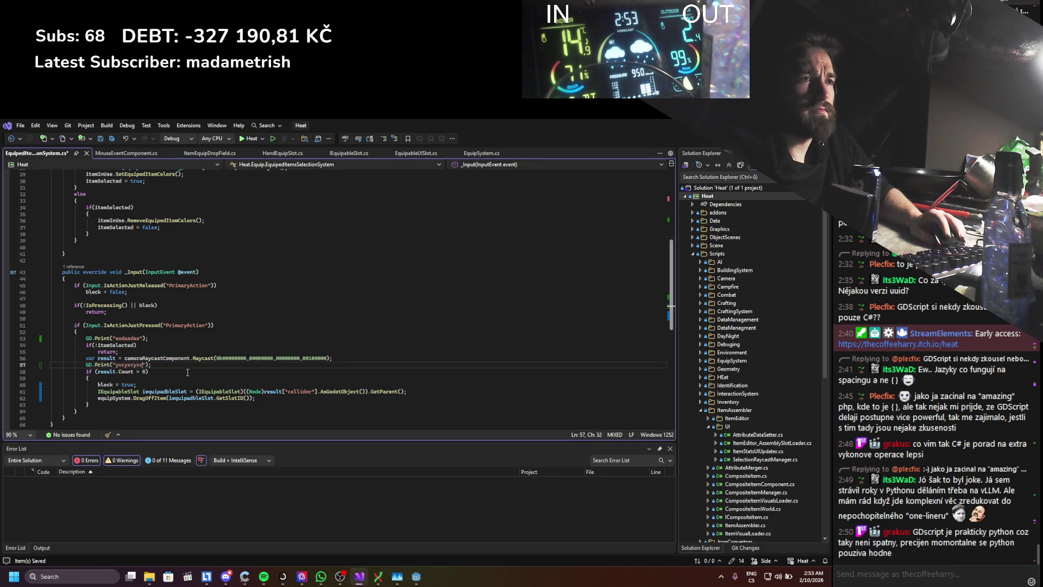
{"action": "key", "text": "ctrl+s"}
- Switch to Godot and start a rebuild-and-run of the game
{"action": "key", "text": "alt+Tab"}
{"action": "left_click", "coordinate": [689, 138]}
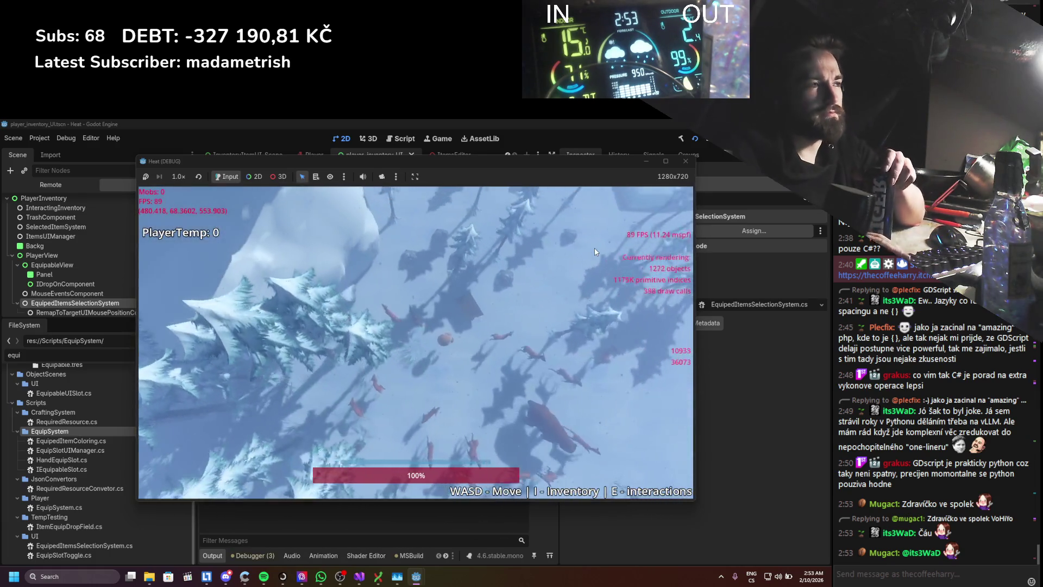
- Equip the small item, return the log to the inventory grid, and reveal the output log with the debug prints
{"action": "mouse_move", "coordinate": [519, 280]}
{"action": "left_mouse_down"}
{"action": "mouse_move", "coordinate": [425, 346]}
{"action": "mouse_move", "coordinate": [517, 300]}
{"action": "left_mouse_up"}
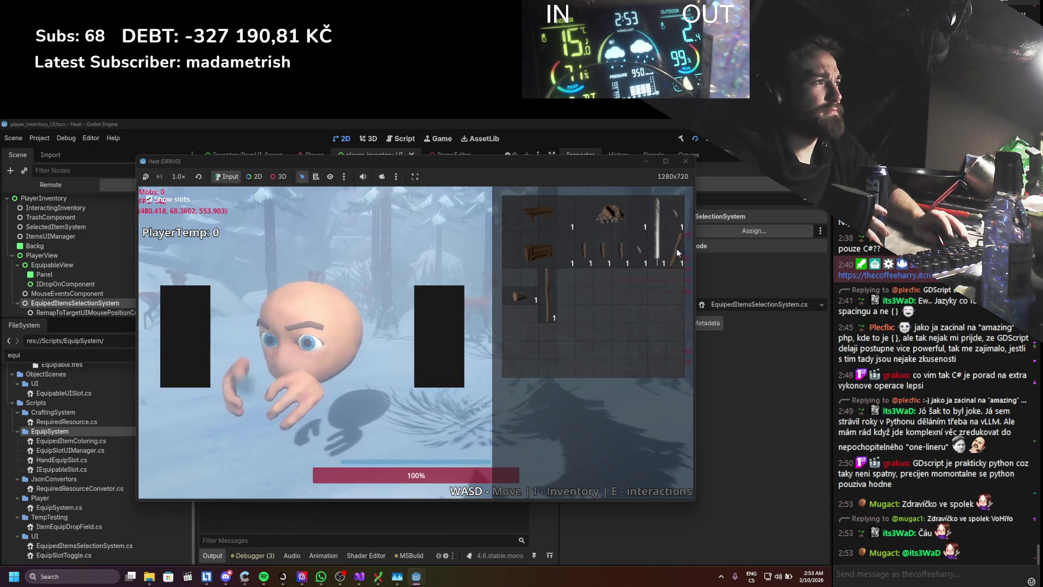
{"action": "mouse_move", "coordinate": [676, 244]}
{"action": "left_mouse_down"}
{"action": "mouse_move", "coordinate": [324, 381]}
{"action": "mouse_move", "coordinate": [440, 336]}
{"action": "left_mouse_up"}
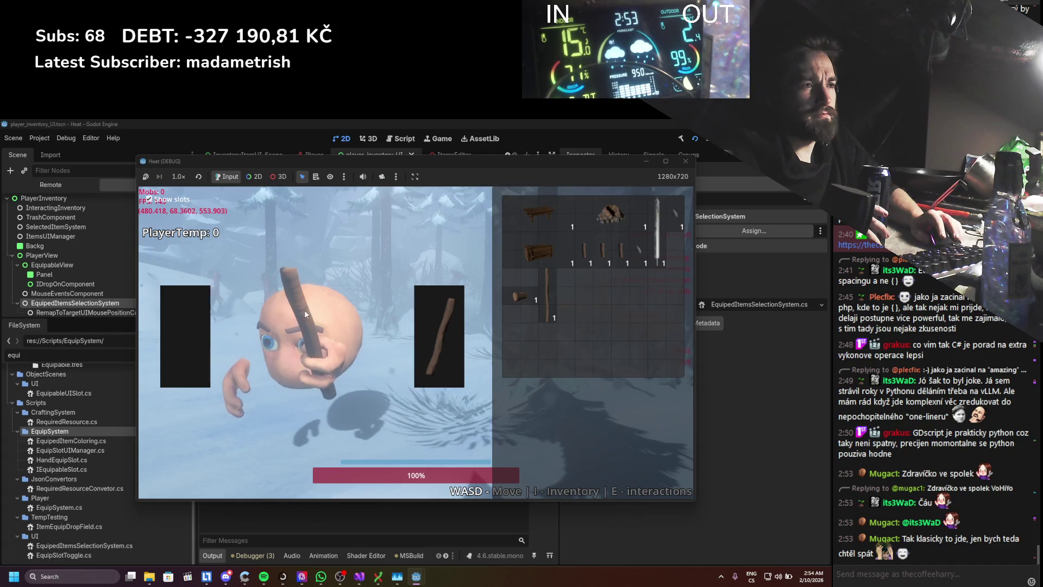
{"action": "left_click_drag", "start_coordinate": [336, 162], "coordinate": [525, 178]}
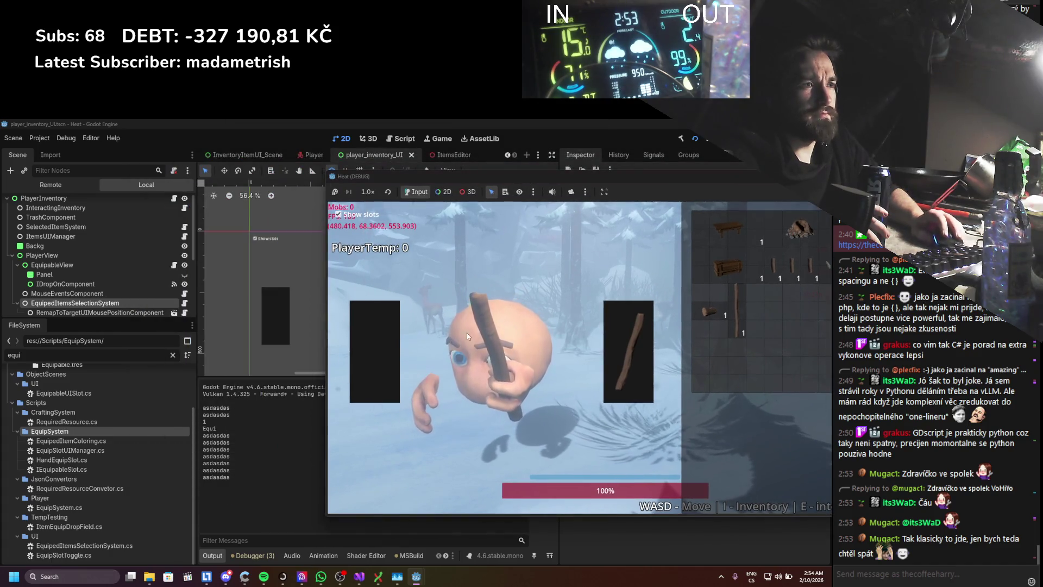
- Stop the game and review every use of itemSelected in EquipedItemsSelectionSystem's _Process method
{"action": "key", "text": "F8"}
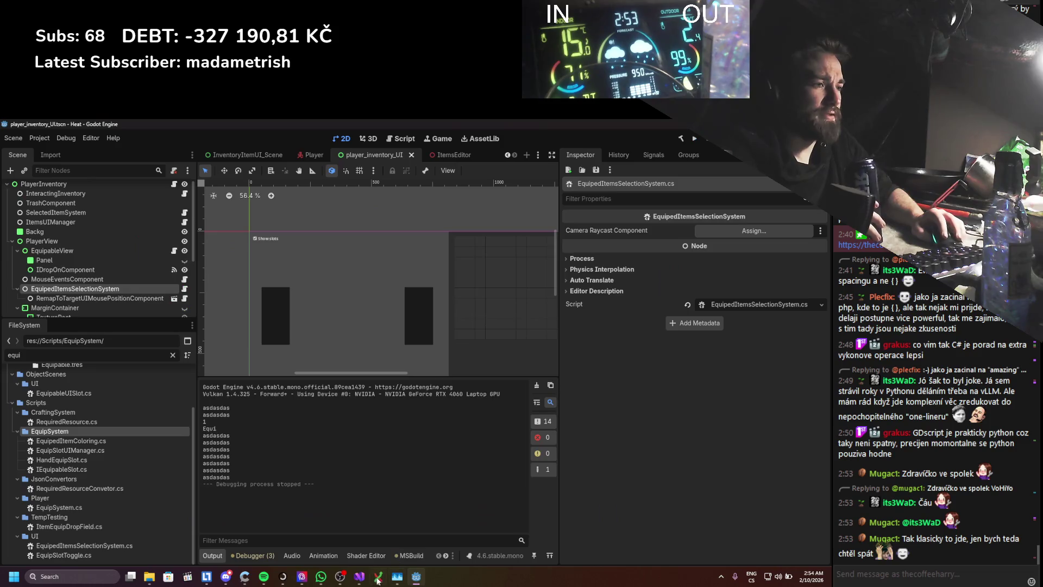
{"action": "left_click", "coordinate": [361, 577]}
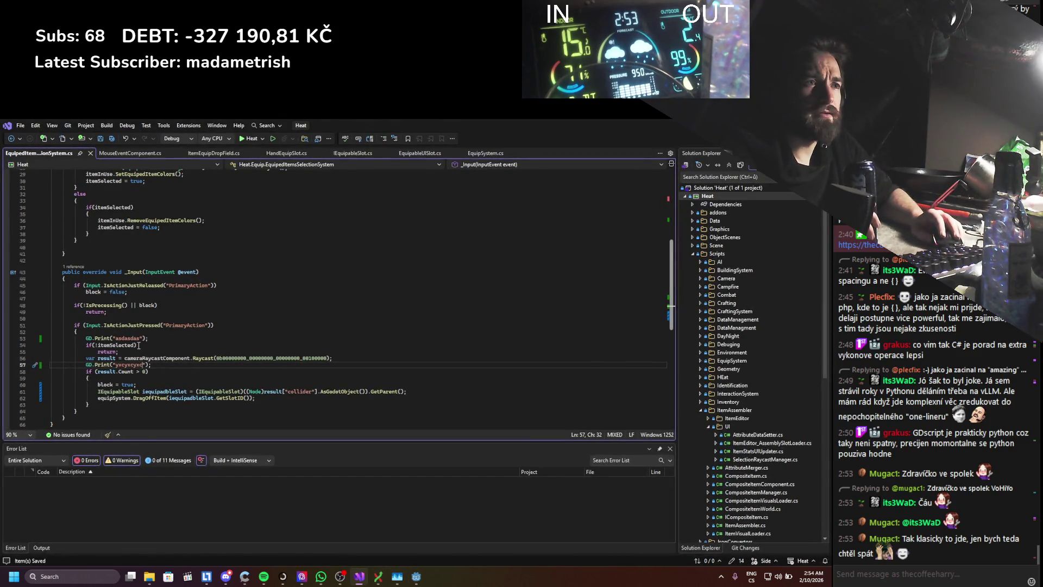
{"action": "left_click", "coordinate": [131, 345]}
{"action": "scroll", "coordinate": [195, 396], "scroll_direction": "up", "scroll_amount": 5}
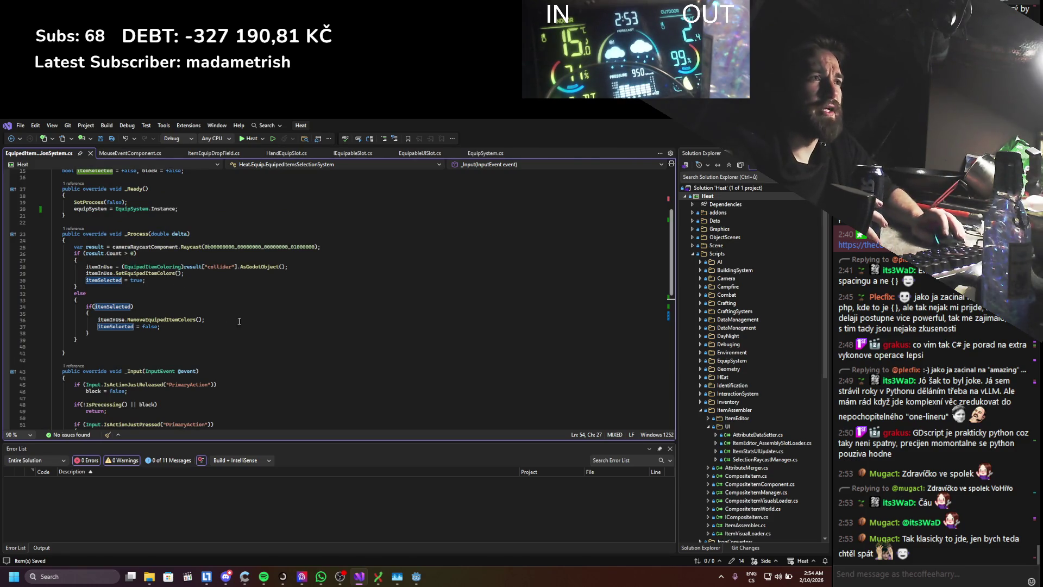
{"action": "left_click_drag", "start_coordinate": [63, 352], "coordinate": [122, 236]}
{"action": "left_click", "coordinate": [64, 353]}
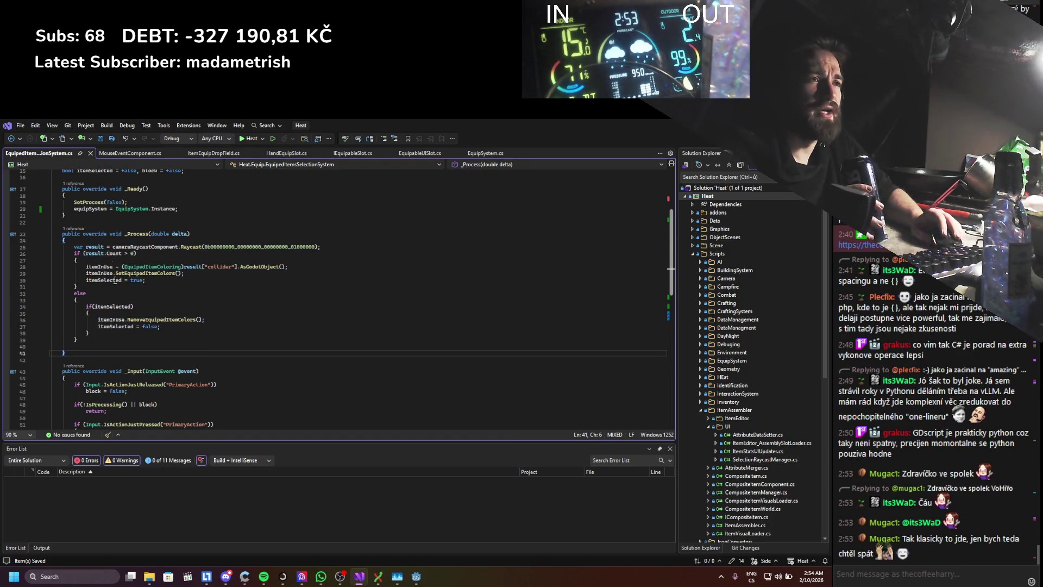
{"action": "left_click", "coordinate": [113, 281]}
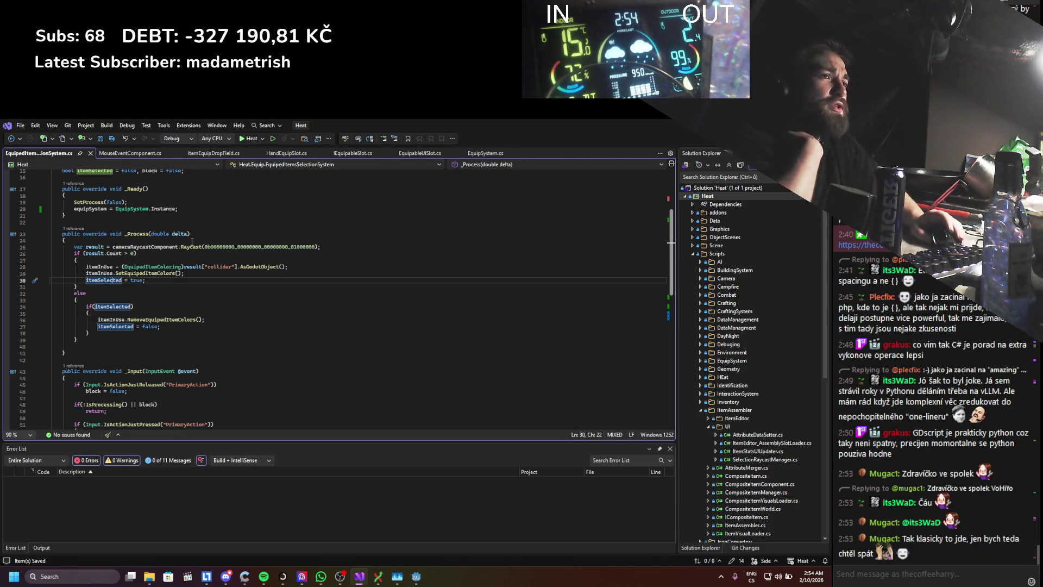
{"action": "scroll", "coordinate": [193, 241], "scroll_direction": "down", "scroll_amount": 4}
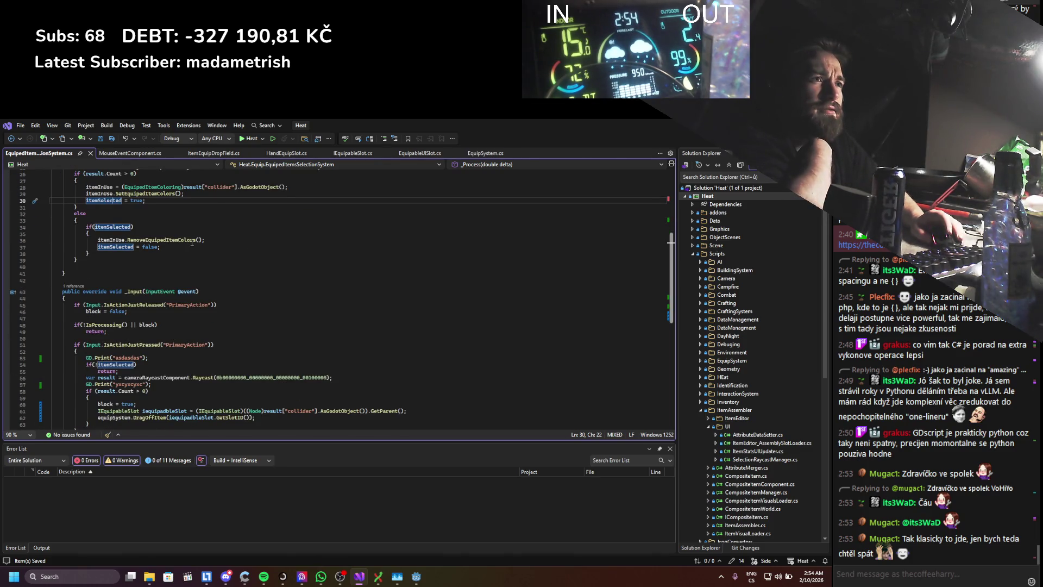
{"action": "scroll", "coordinate": [193, 241], "scroll_direction": "up", "scroll_amount": 3}
{"action": "scroll", "coordinate": [193, 242], "scroll_direction": "up", "scroll_amount": 5}
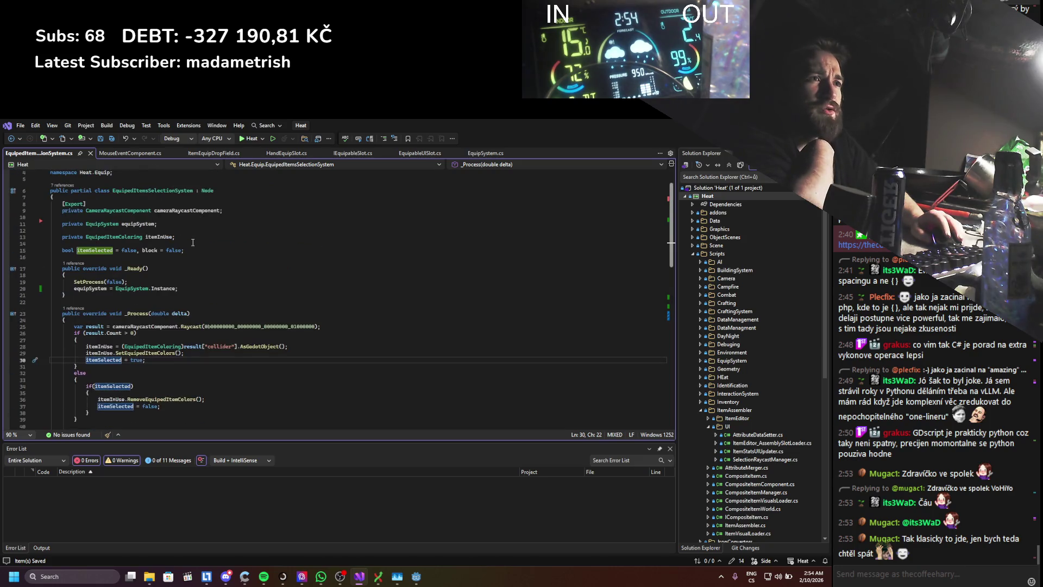
{"action": "scroll", "coordinate": [193, 241], "scroll_direction": "down", "scroll_amount": 5}
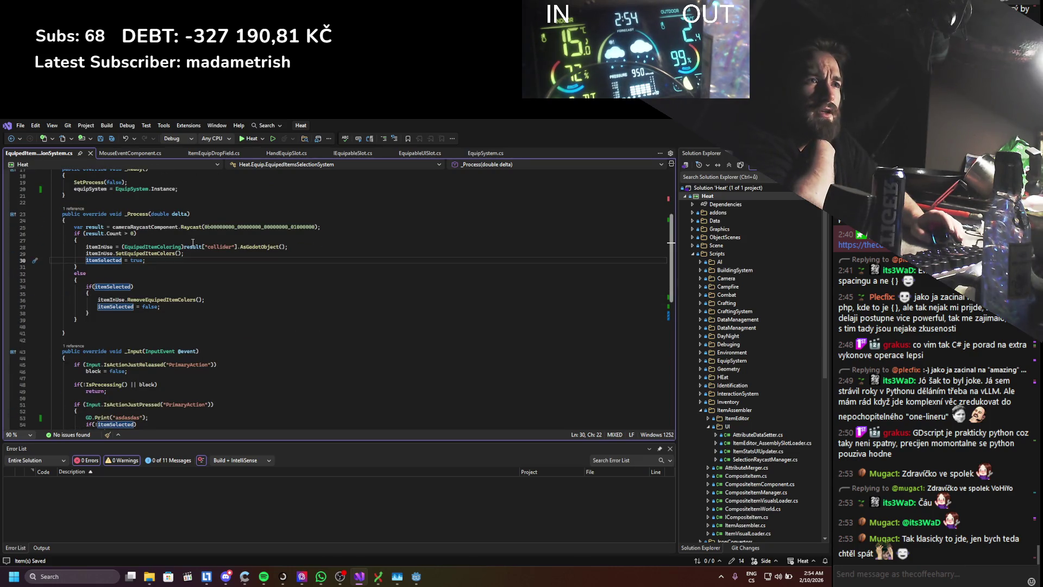
{"action": "scroll", "coordinate": [192, 242], "scroll_direction": "up", "scroll_amount": 3}
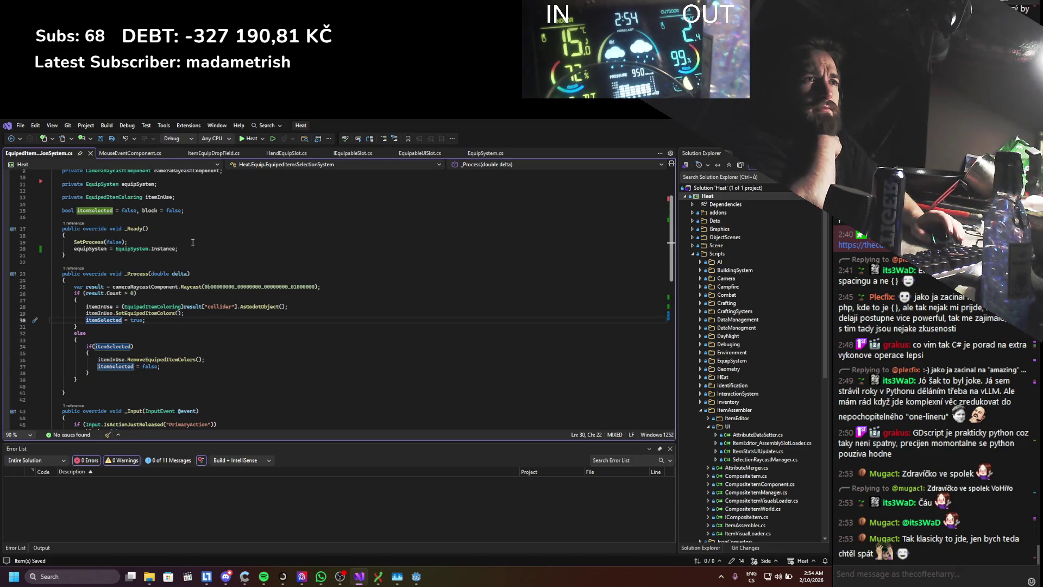
{"action": "scroll", "coordinate": [193, 241], "scroll_direction": "up", "scroll_amount": 3}
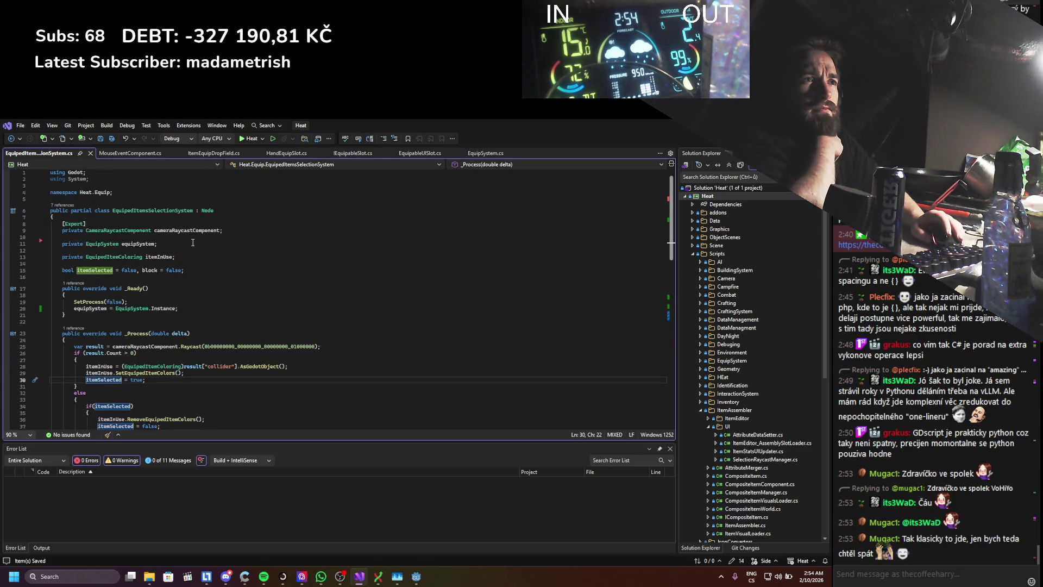
{"action": "scroll", "coordinate": [192, 241], "scroll_direction": "down", "scroll_amount": 4}
{"action": "scroll", "coordinate": [192, 242], "scroll_direction": "down", "scroll_amount": 4}
{"action": "scroll", "coordinate": [192, 242], "scroll_direction": "down", "scroll_amount": 4}
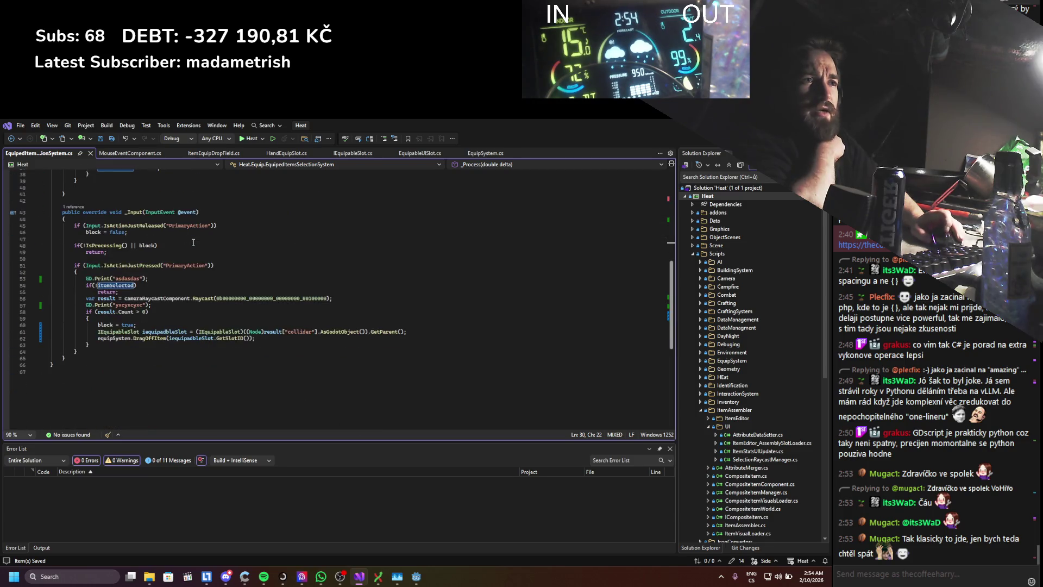
{"action": "scroll", "coordinate": [193, 242], "scroll_direction": "up", "scroll_amount": 3}
{"action": "scroll", "coordinate": [193, 242], "scroll_direction": "up", "scroll_amount": 2}
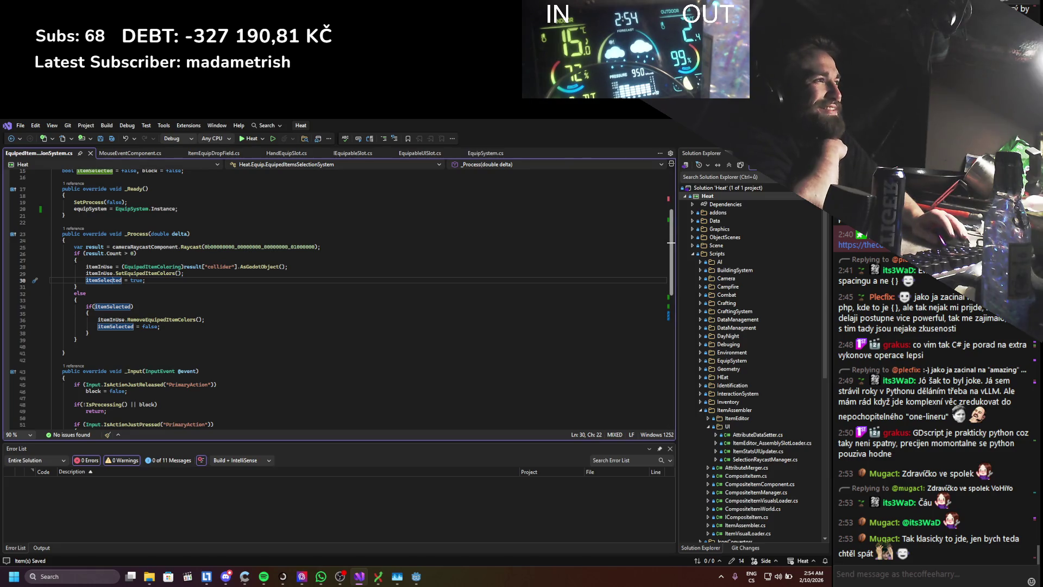
- Back in Godot, inspect the RemapToTargetUIMousePositionComponent node
{"action": "key", "text": "alt+Tab"}
{"action": "left_click", "coordinate": [125, 298]}
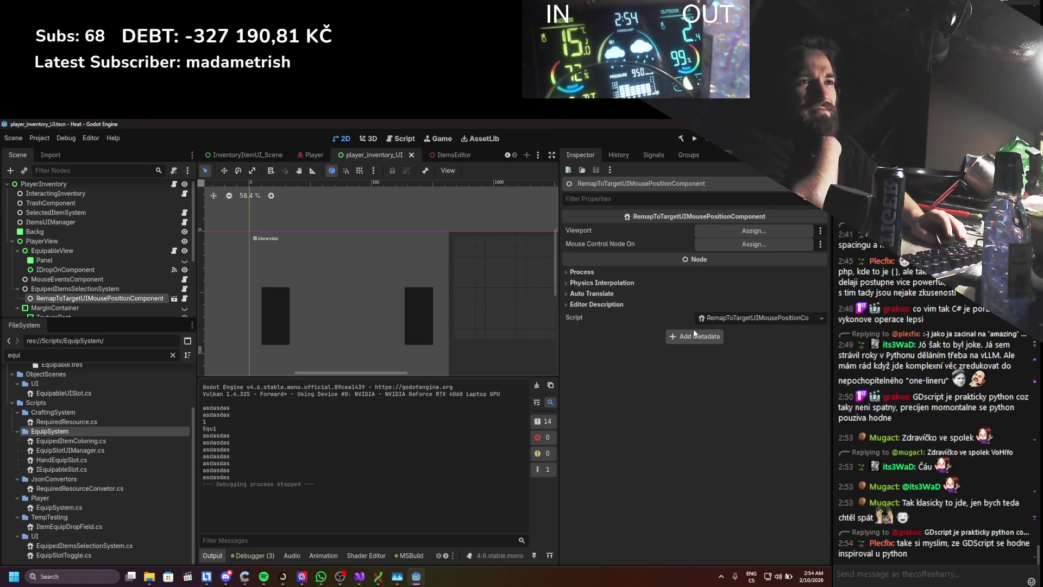
- Review the remap component's script, then MouseEventsComponent and its MouseEventComponent.cs script
{"action": "left_click", "coordinate": [754, 321]}
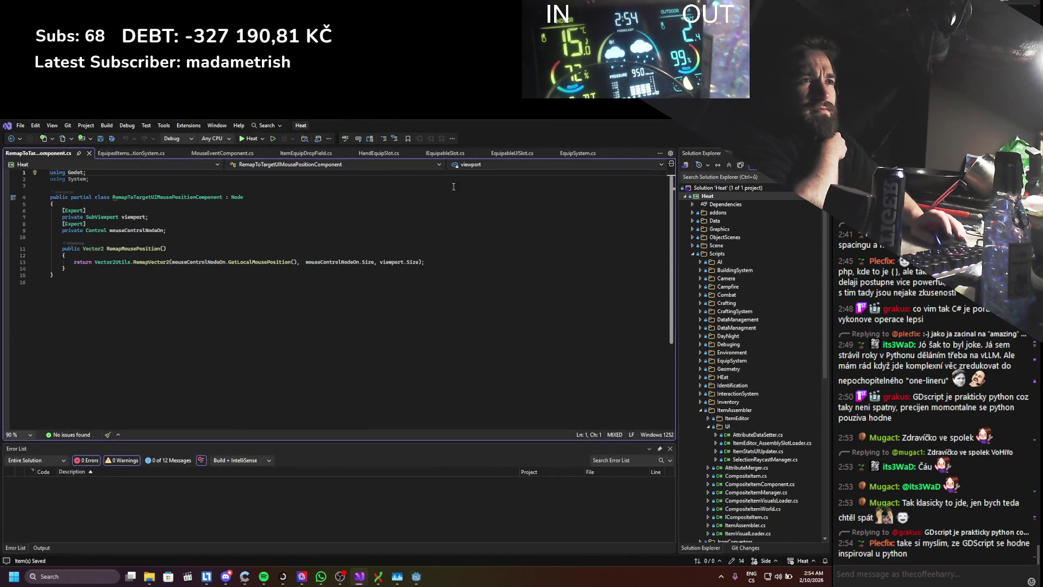
{"action": "key", "text": "alt+Tab"}
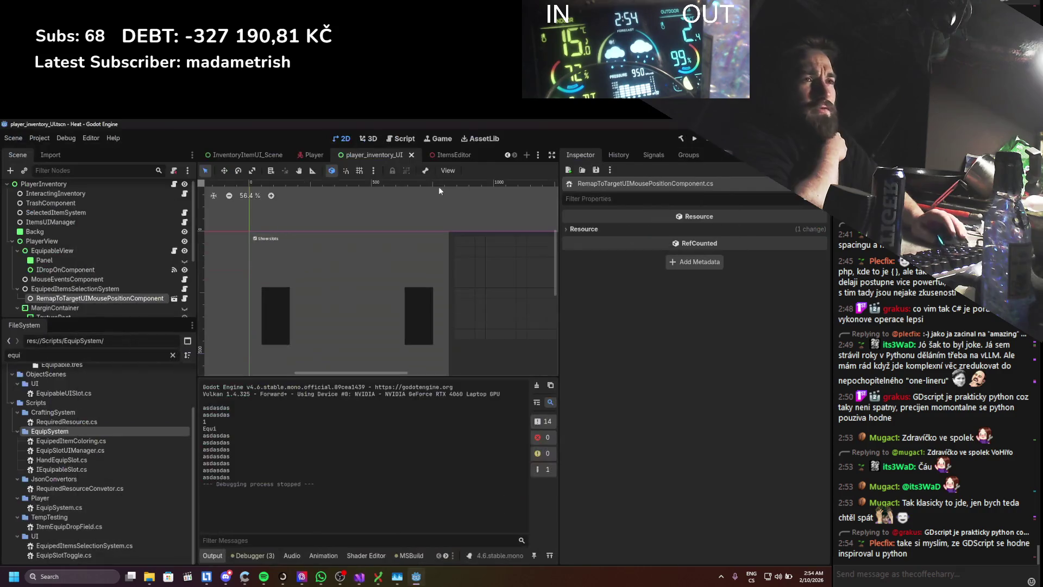
{"action": "left_click", "coordinate": [86, 280]}
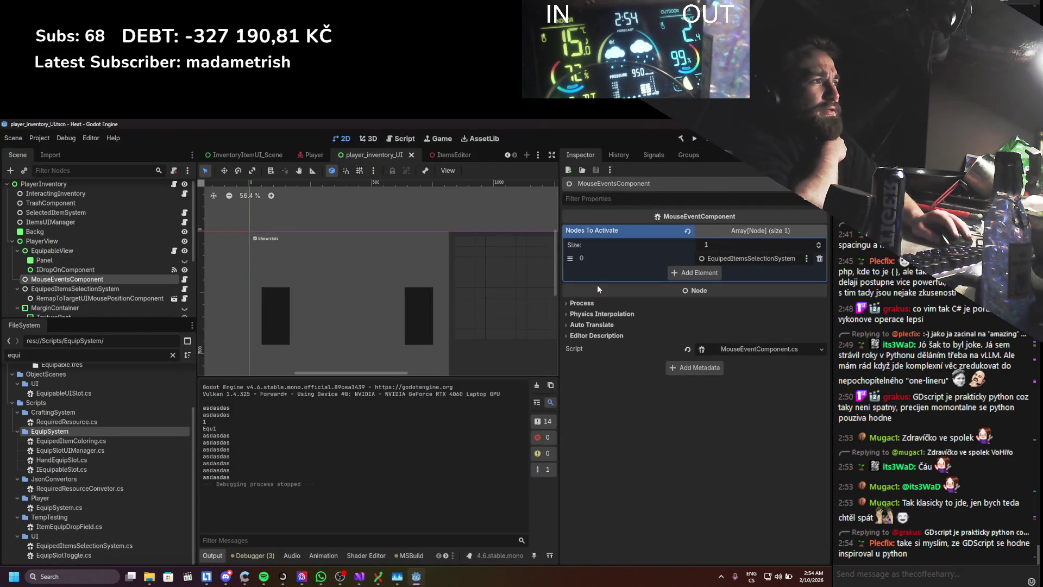
{"action": "left_click", "coordinate": [731, 346]}
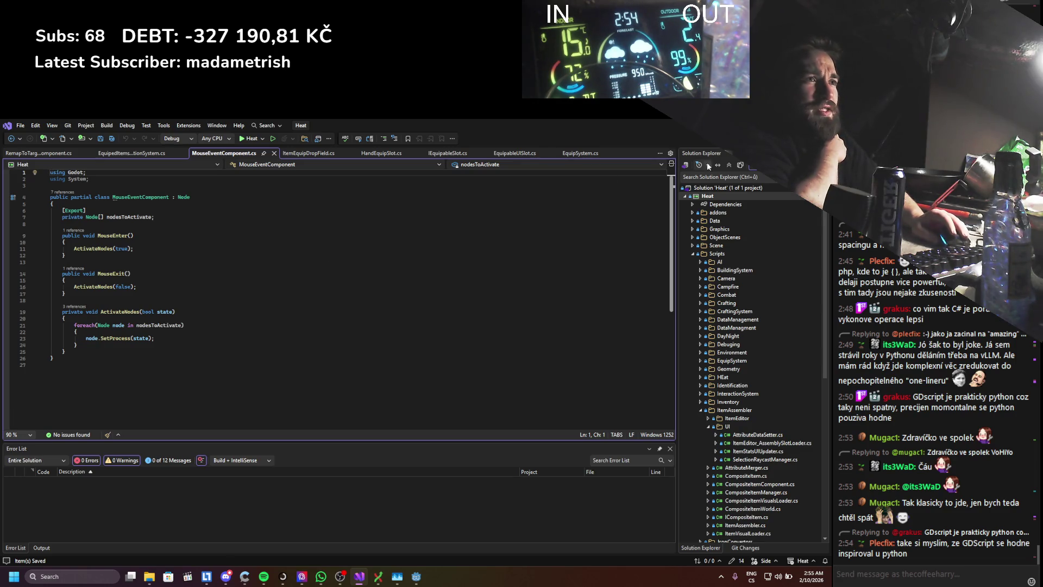
- Back in Godot, inspect EquipedItemsSelectionSystem and MouseEventsComponent's Nodes To Activate list
{"action": "key", "text": "alt+Tab"}
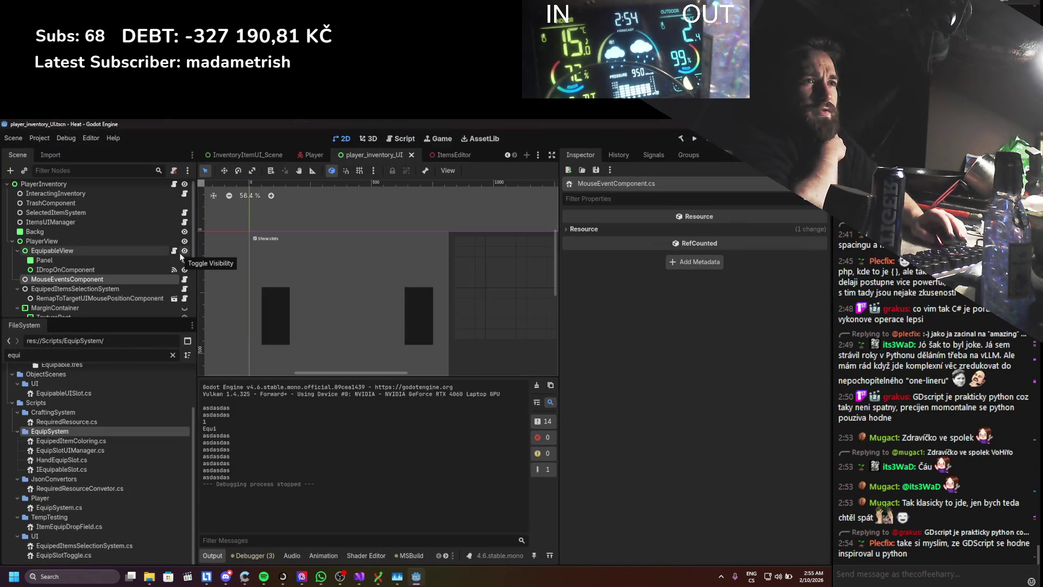
{"action": "left_click", "coordinate": [86, 288]}
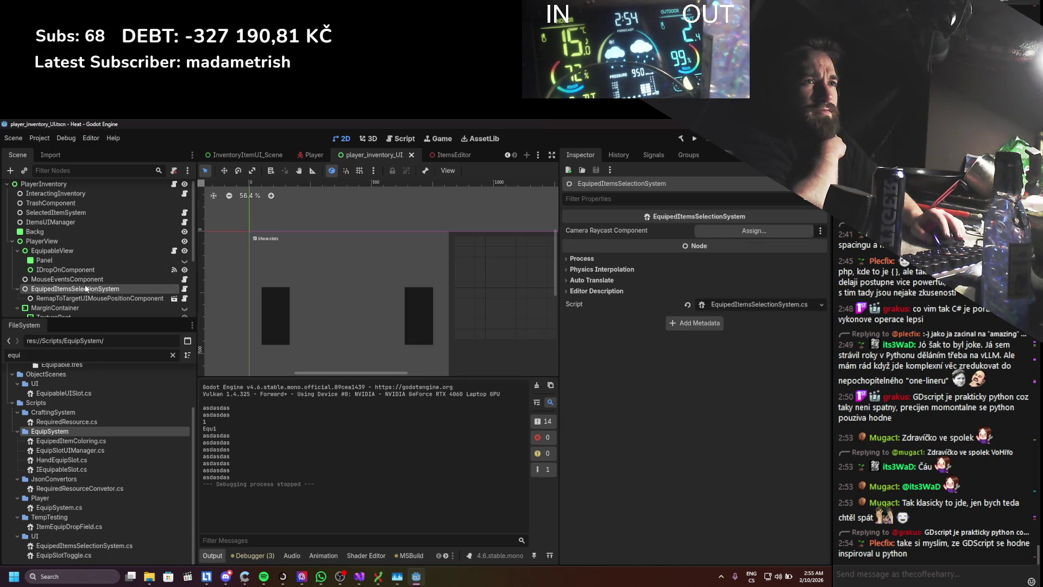
{"action": "left_click", "coordinate": [68, 278]}
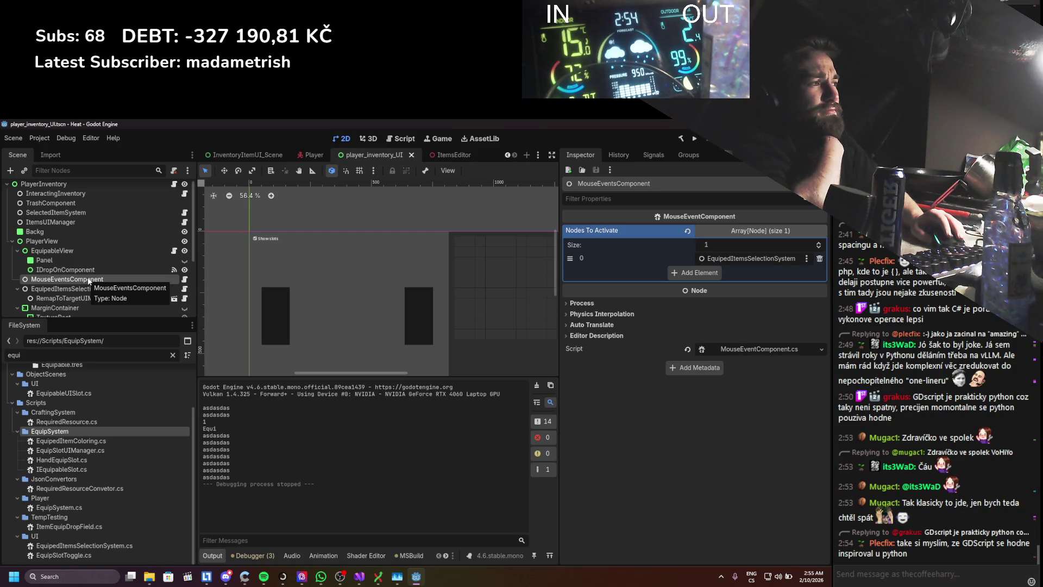
- Delete the MouseEventsComponent node and save the player inventory scene
{"action": "key", "text": "Delete"}
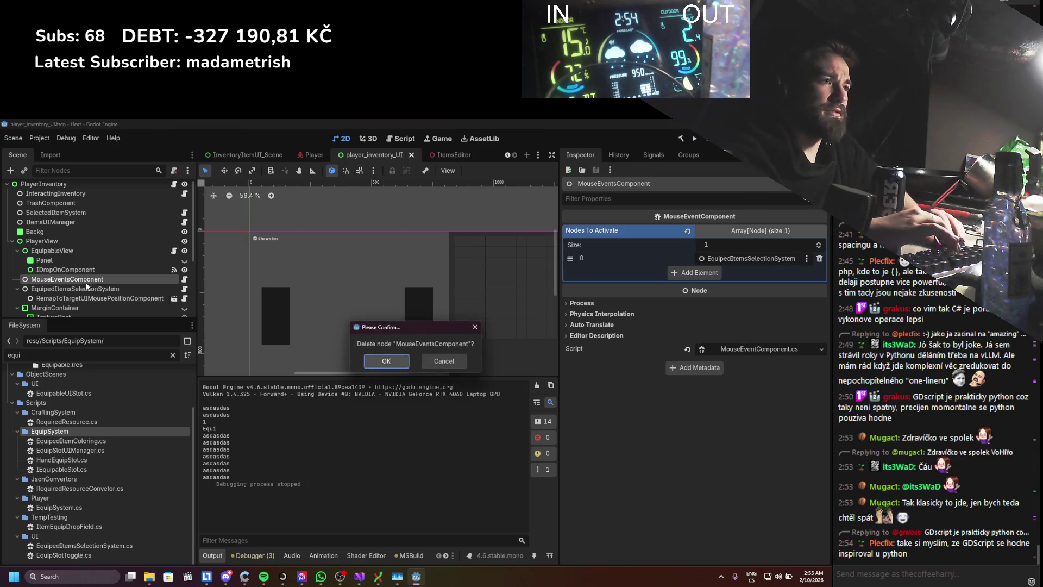
{"action": "key", "text": "Return"}
{"action": "key", "text": "ctrl+s"}
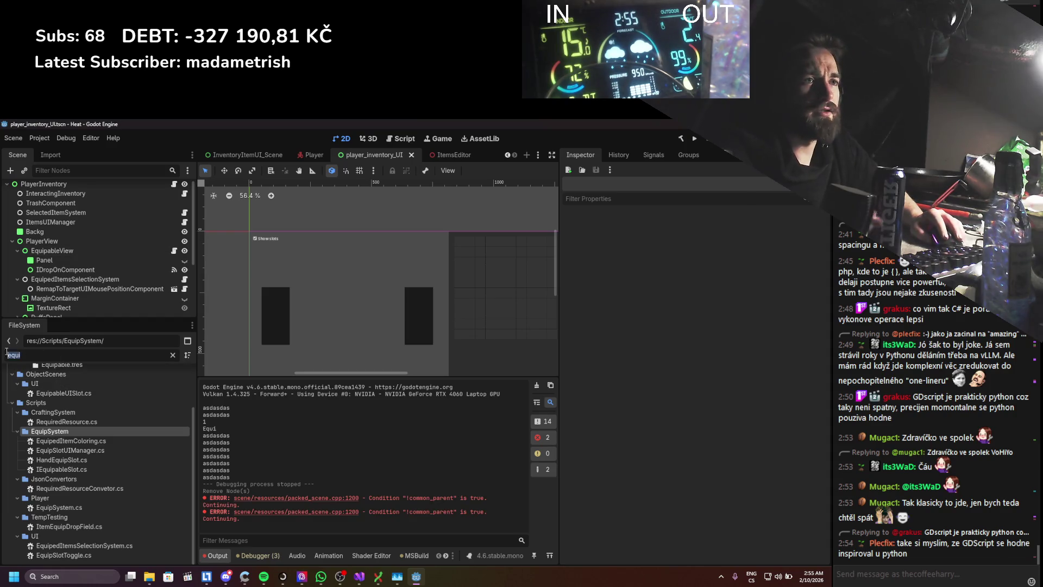
{"action": "type", "text": "mause"}
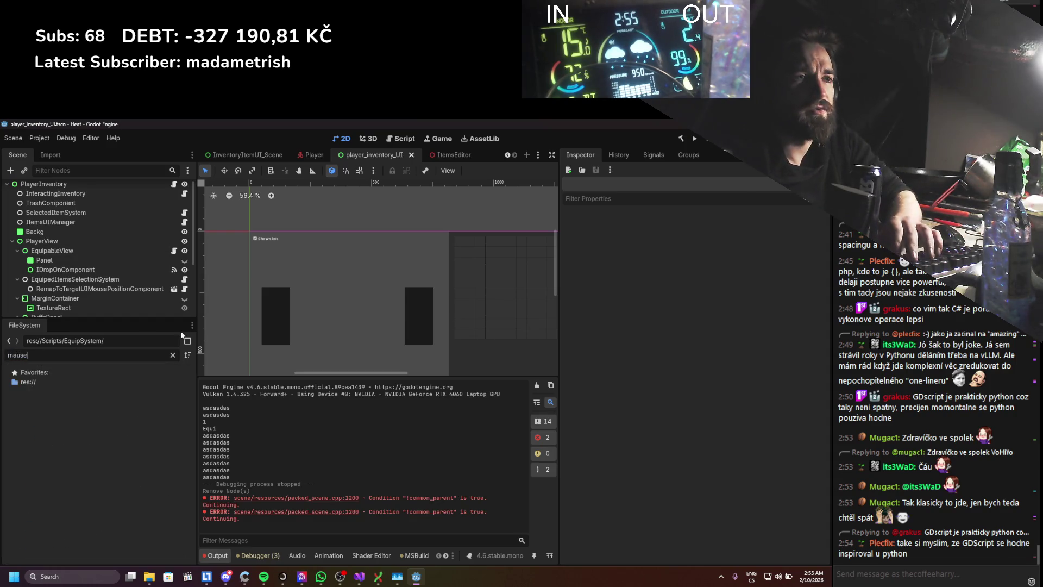
- Find MouseEventComponent.cs in the FileSystem and remove it from the project
{"action": "key", "text": "BackSpace"}
{"action": "key", "text": "BackSpace"}
{"action": "key", "text": "BackSpace"}
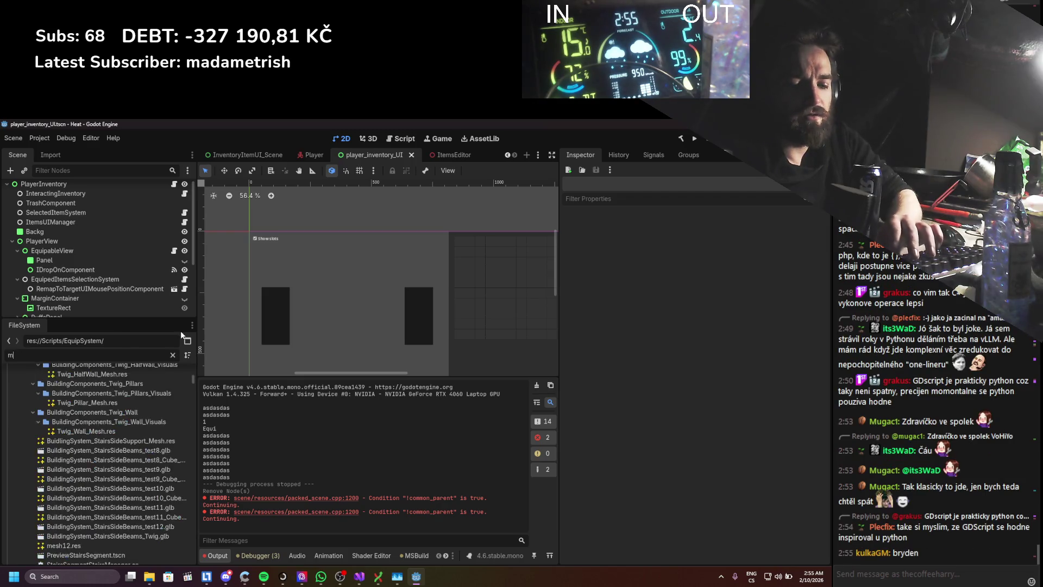
{"action": "type", "text": "ouseeve"}
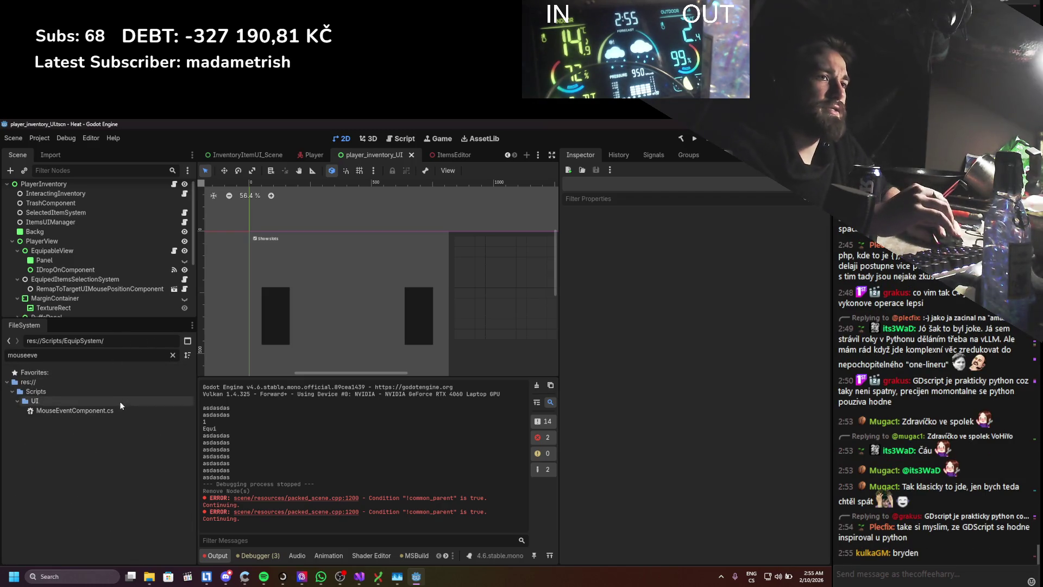
{"action": "left_click", "coordinate": [117, 406]}
{"action": "key", "text": "Delete"}
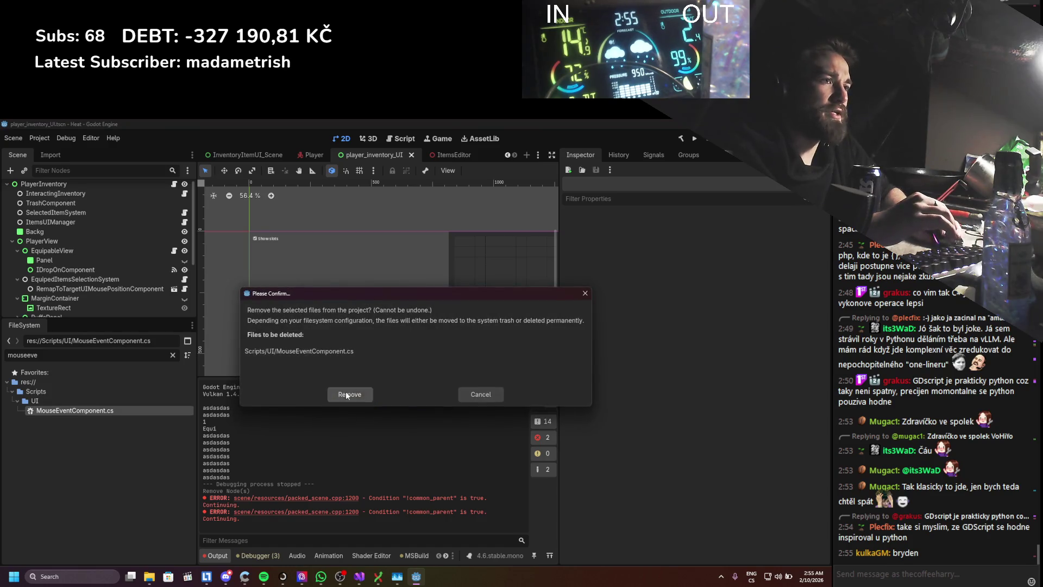
{"action": "left_click", "coordinate": [349, 395]}
{"action": "key", "text": "alt+Tab"}
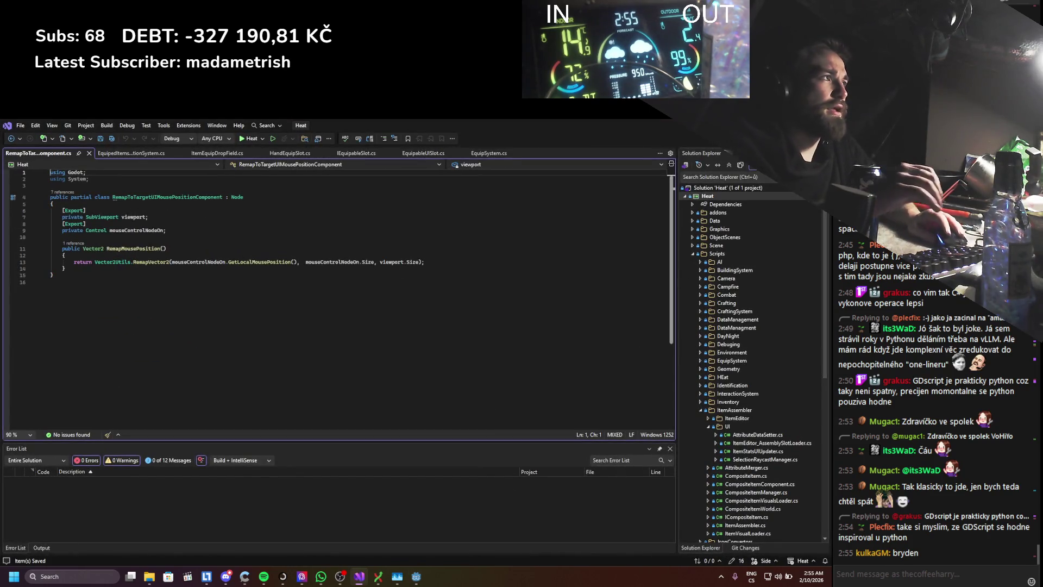
{"action": "key", "text": "alt+Tab"}
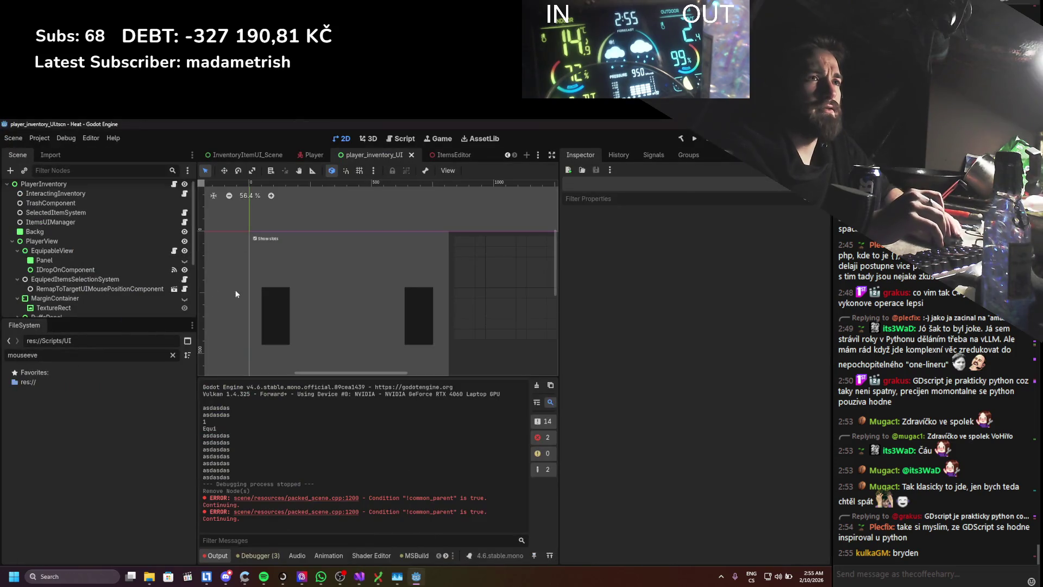
- Check IDropOnComponent's signal connections, then delete the node
{"action": "left_click", "coordinate": [96, 270]}
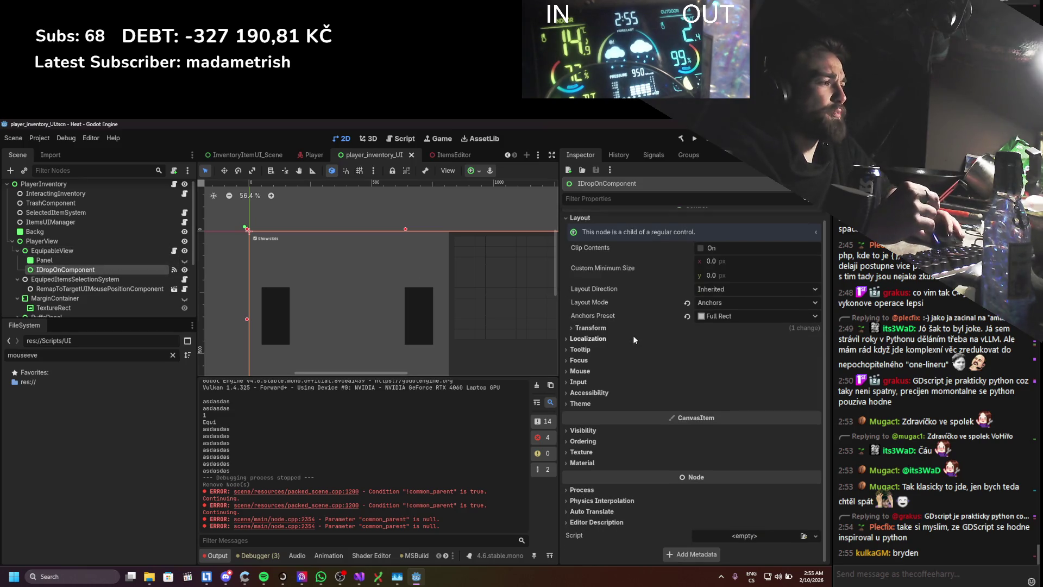
{"action": "left_click", "coordinate": [634, 156]}
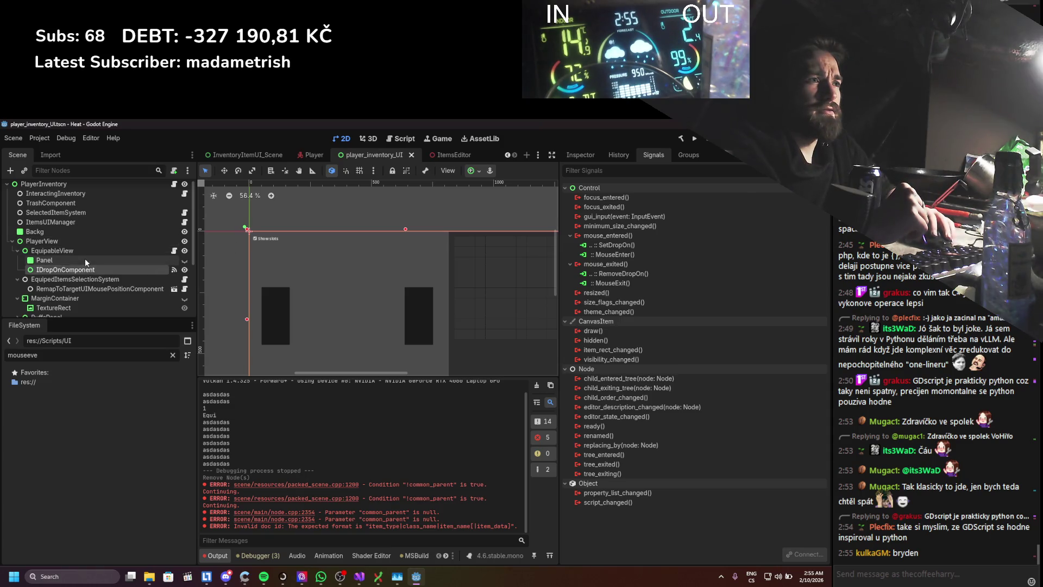
{"action": "key", "text": "Delete"}
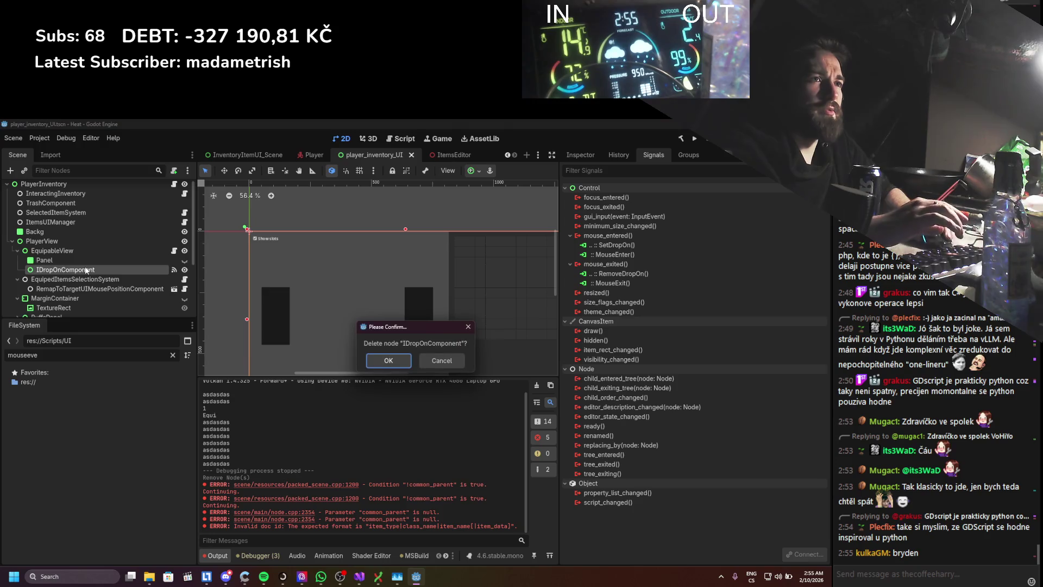
{"action": "key", "text": "Return"}
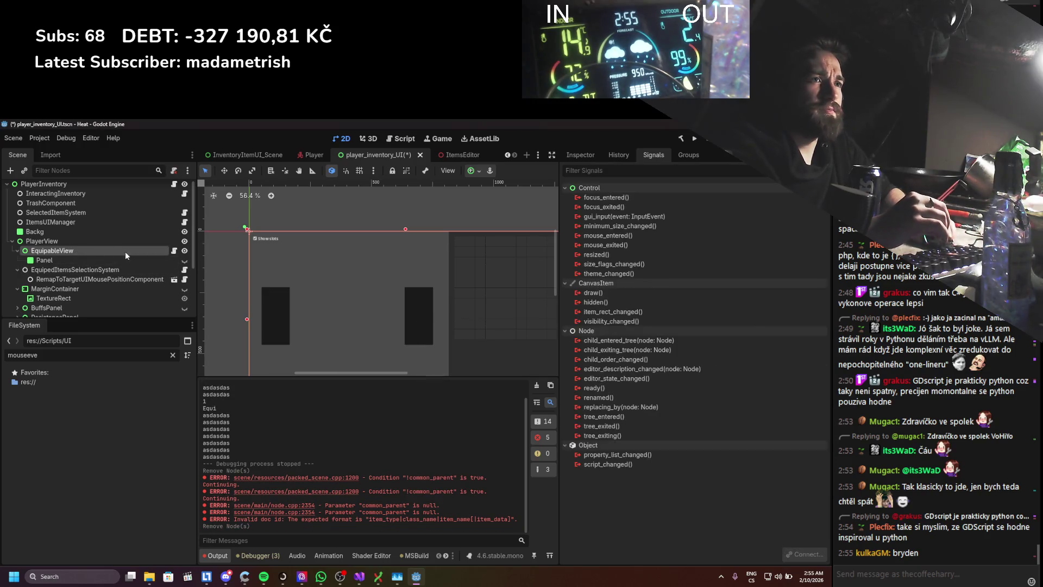
- Toggle the Panel's visibility to check it, then delete the Panel under EquipableView
{"action": "left_click", "coordinate": [580, 154]}
{"action": "left_click", "coordinate": [155, 259]}
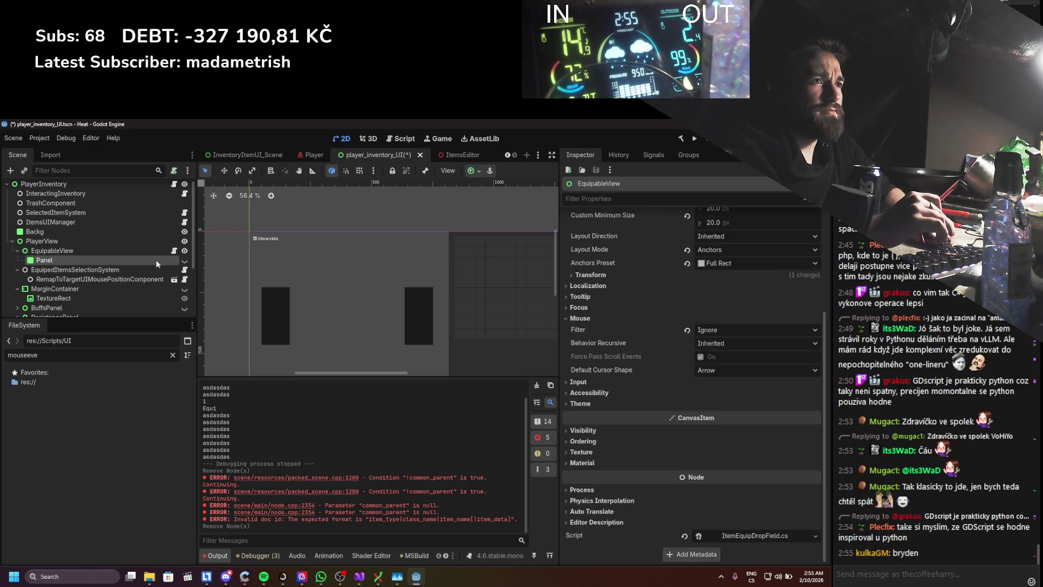
{"action": "left_click", "coordinate": [183, 259]}
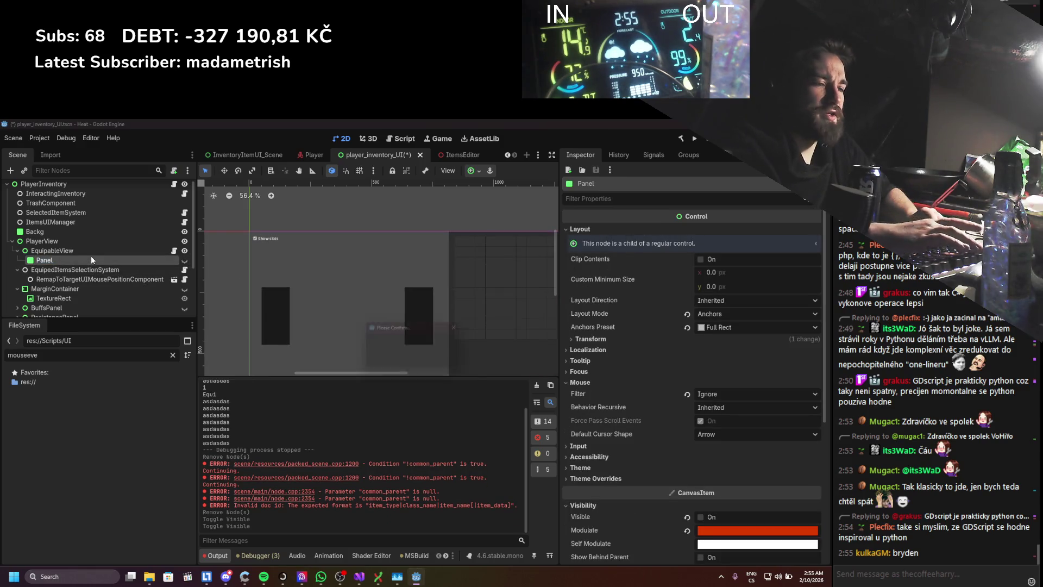
{"action": "key", "text": "Delete"}
{"action": "key", "text": "Return"}
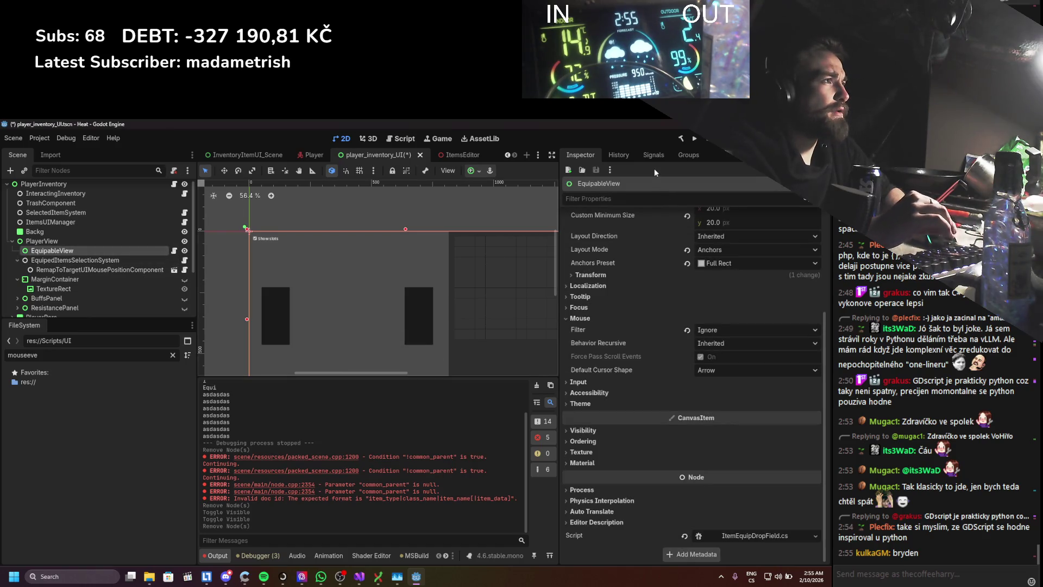
- Set EquipableView's Mouse Filter to Stop and save the scene
{"action": "left_click", "coordinate": [654, 156]}
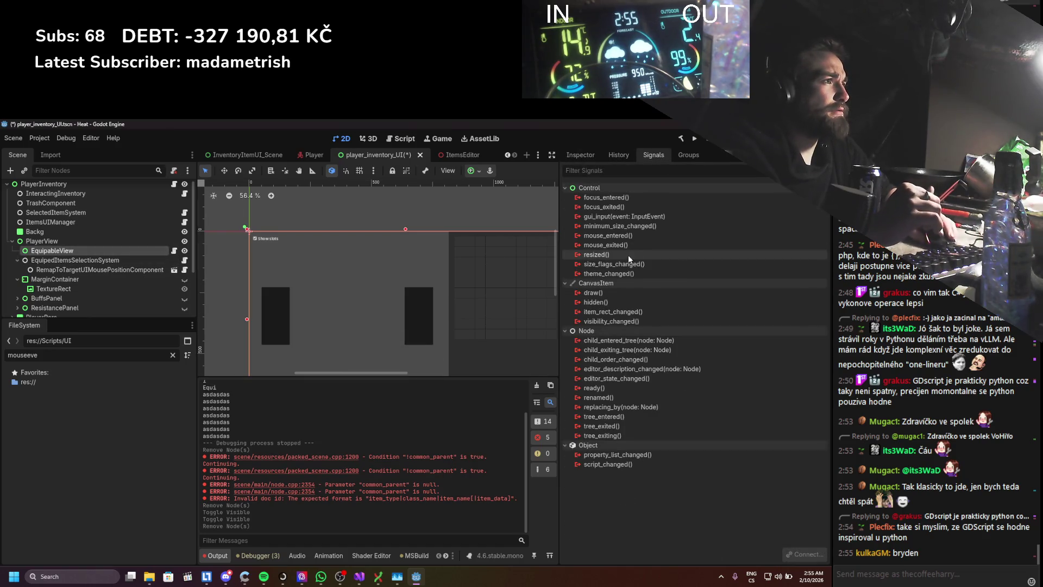
{"action": "left_click", "coordinate": [581, 156]}
{"action": "left_click", "coordinate": [717, 477]}
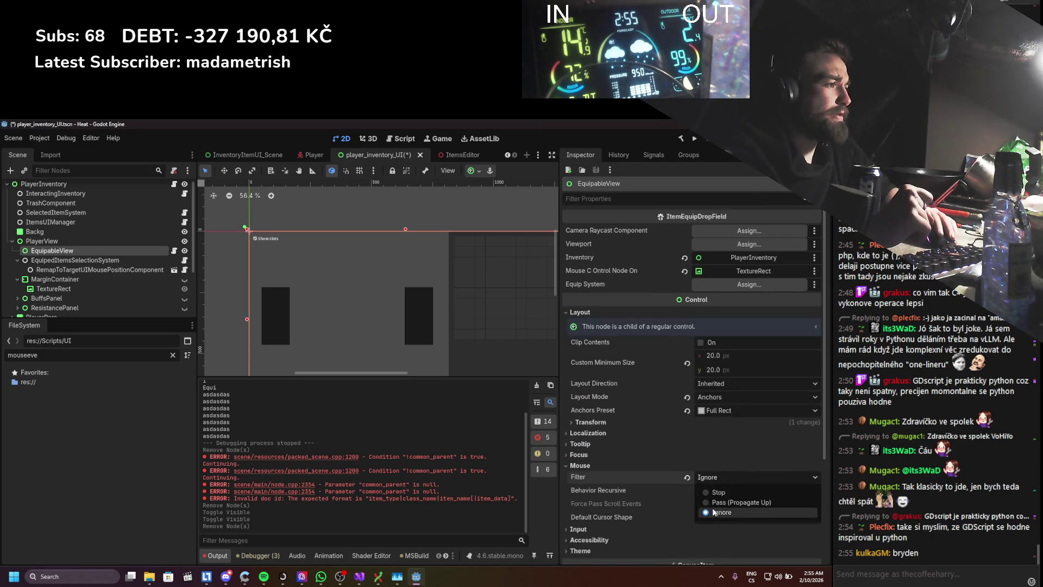
{"action": "left_click", "coordinate": [726, 495]}
{"action": "key", "text": "ctrl+s"}
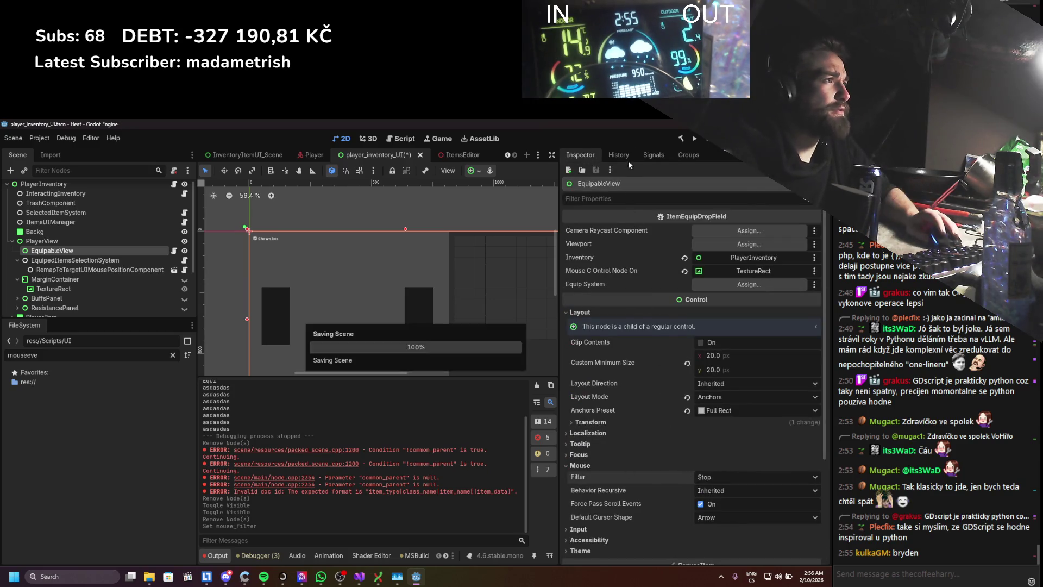
{"action": "left_click", "coordinate": [648, 155]}
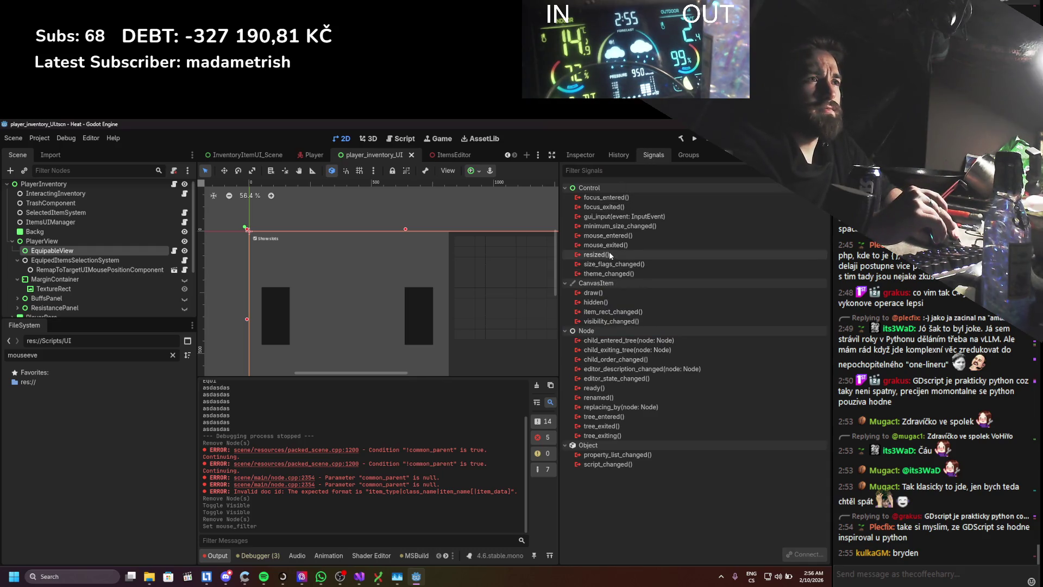
- Connect EquipableView's mouse_entered signal to its SetDropOn method
{"action": "double_click", "coordinate": [608, 236]}
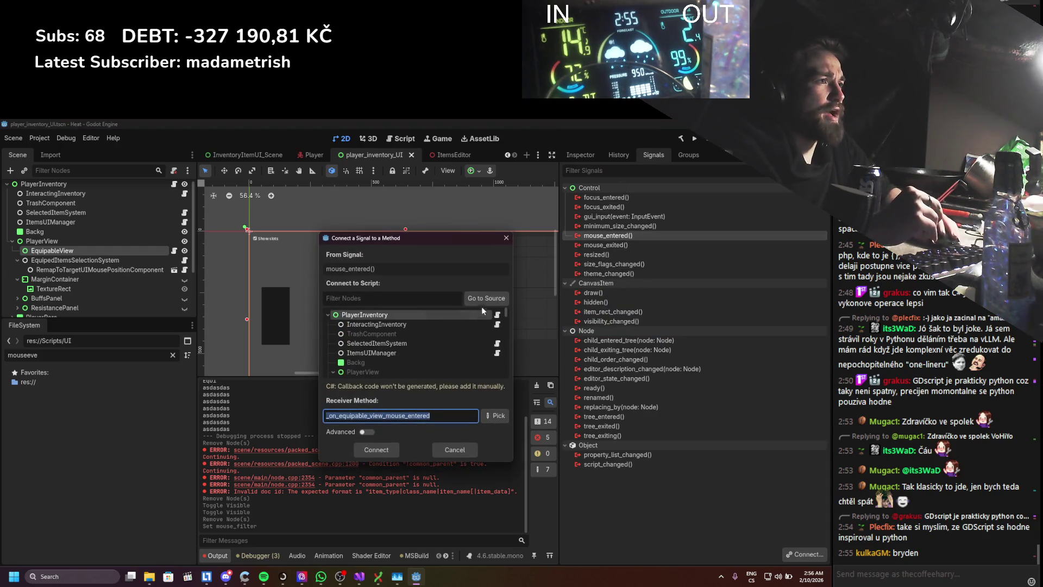
{"action": "scroll", "coordinate": [449, 338], "scroll_direction": "down", "scroll_amount": 2}
{"action": "left_click", "coordinate": [484, 373]}
{"action": "left_click", "coordinate": [495, 415]}
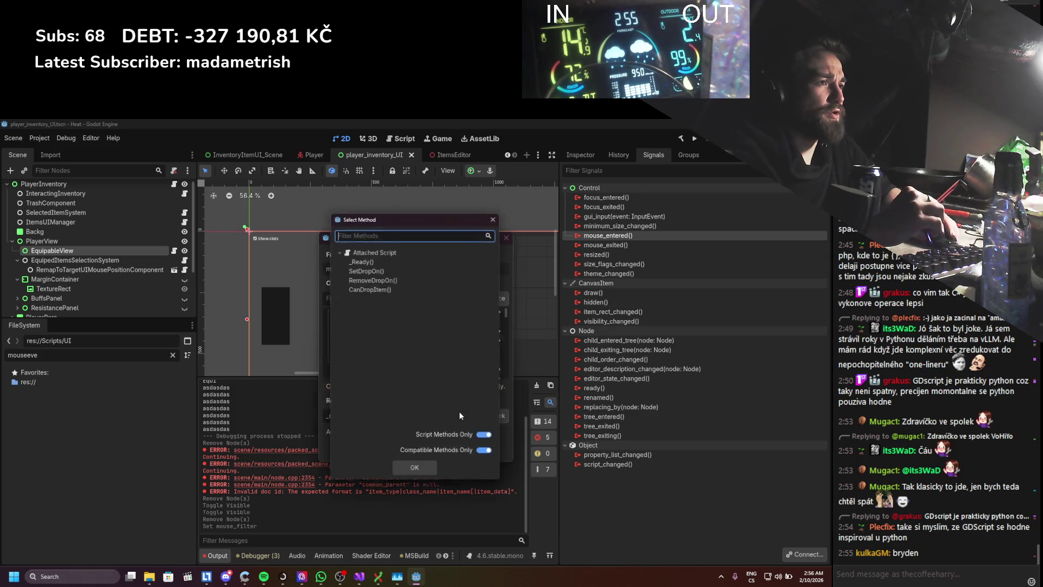
{"action": "double_click", "coordinate": [393, 270]}
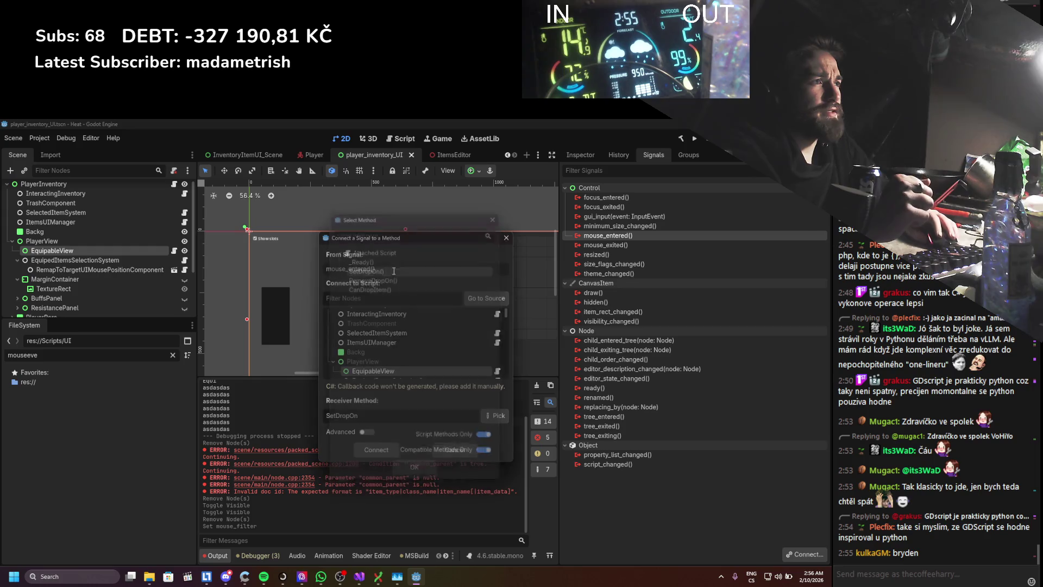
{"action": "left_click", "coordinate": [376, 449]}
- Connect EquipableView's mouse_exited signal to its RemoveDropOn method
{"action": "double_click", "coordinate": [606, 255]}
{"action": "left_click", "coordinate": [498, 298]}
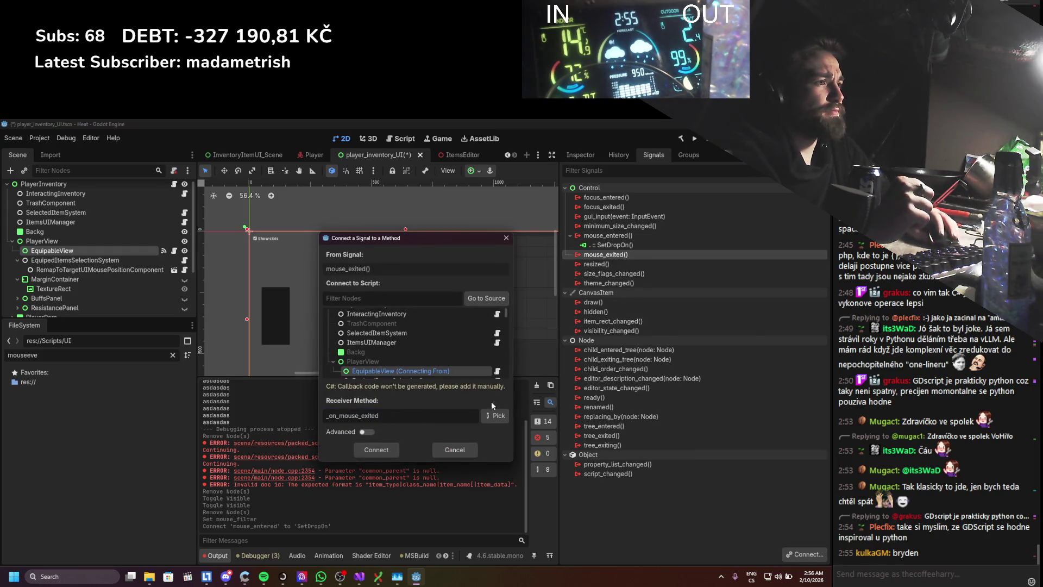
{"action": "left_click", "coordinate": [495, 415]}
{"action": "double_click", "coordinate": [380, 282]}
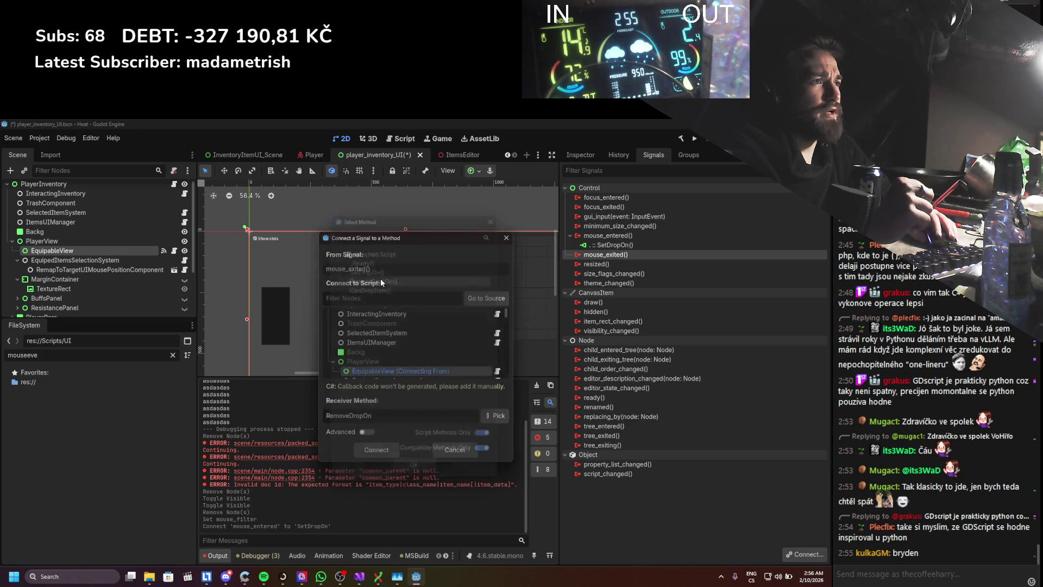
{"action": "left_click", "coordinate": [396, 445]}
- Start a second mouse_entered connection to EquipedItemsSelectionSystem, find no suitable method, and cancel it
{"action": "double_click", "coordinate": [607, 235]}
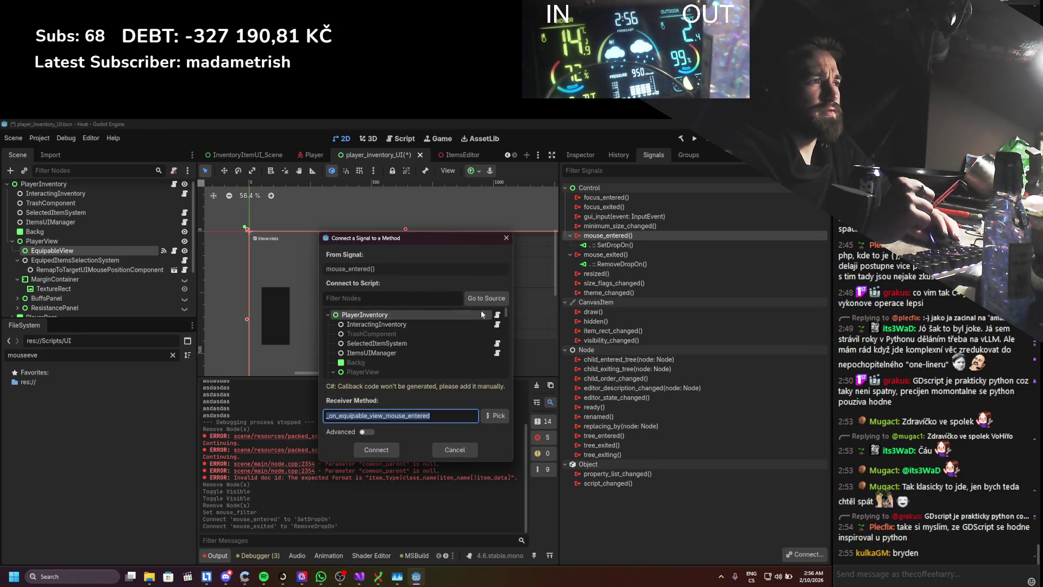
{"action": "scroll", "coordinate": [440, 326], "scroll_direction": "down", "scroll_amount": 2}
{"action": "left_click", "coordinate": [378, 359]}
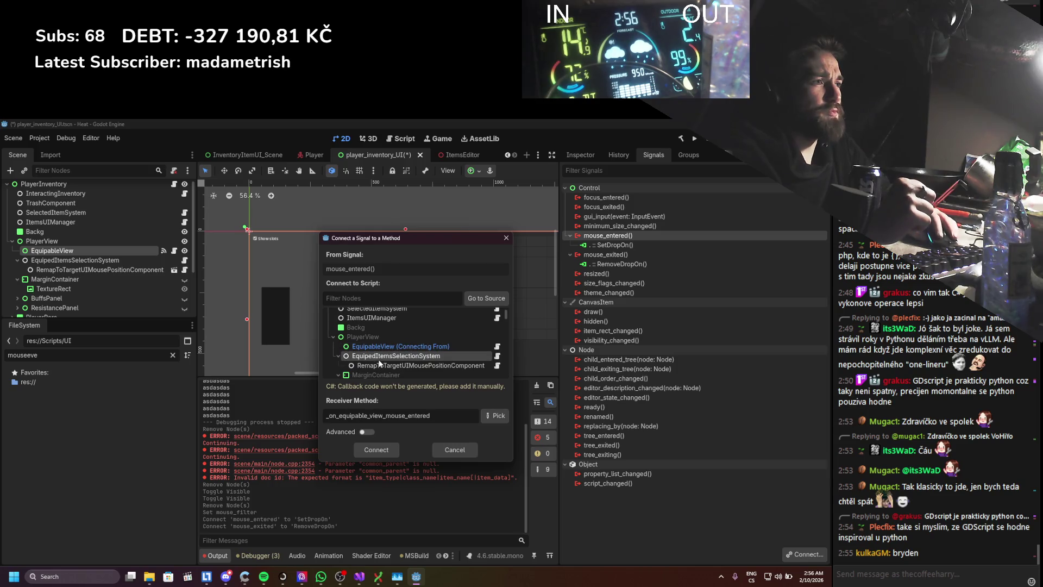
{"action": "left_click", "coordinate": [491, 417]}
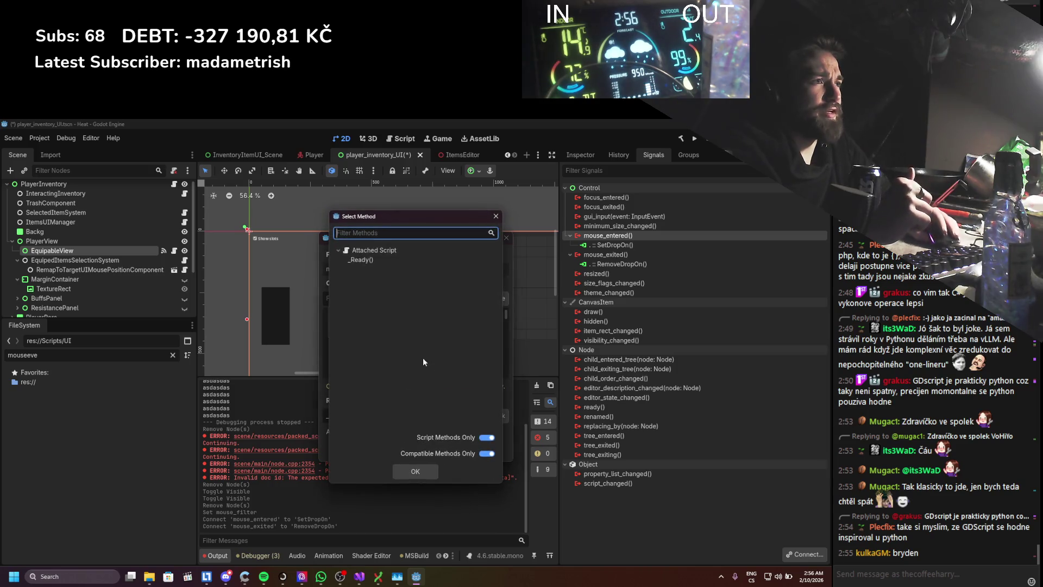
{"action": "left_click", "coordinate": [497, 219]}
{"action": "left_click", "coordinate": [506, 237]}
{"action": "left_click", "coordinate": [122, 261]}
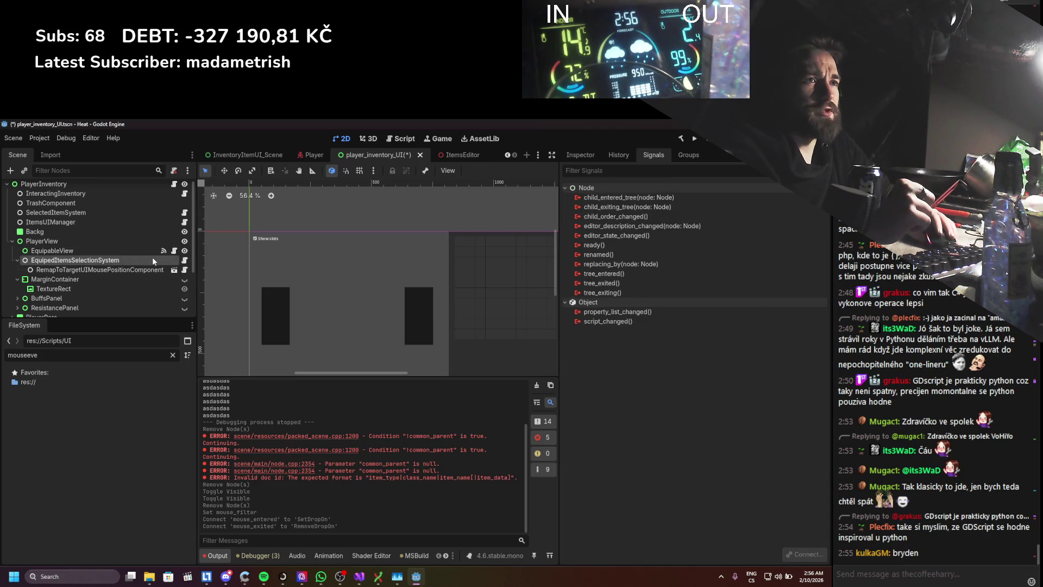
- Add a one-line EnableRaycast() => SetProcess(true); method to EquipedItemsSelectionSystem
{"action": "left_click", "coordinate": [184, 260]}
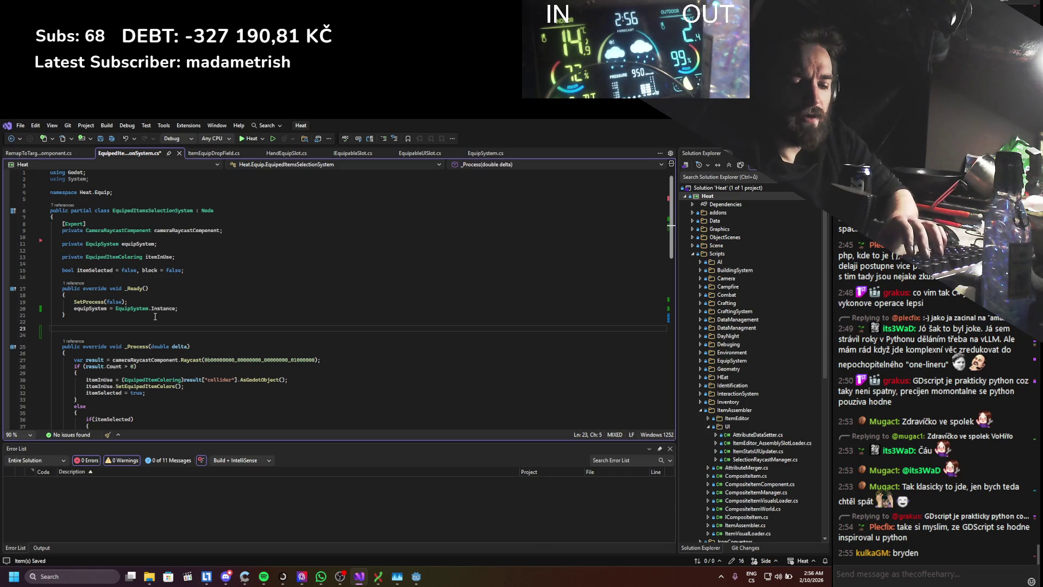
{"action": "type", "text": "public void EnableRaycast("}
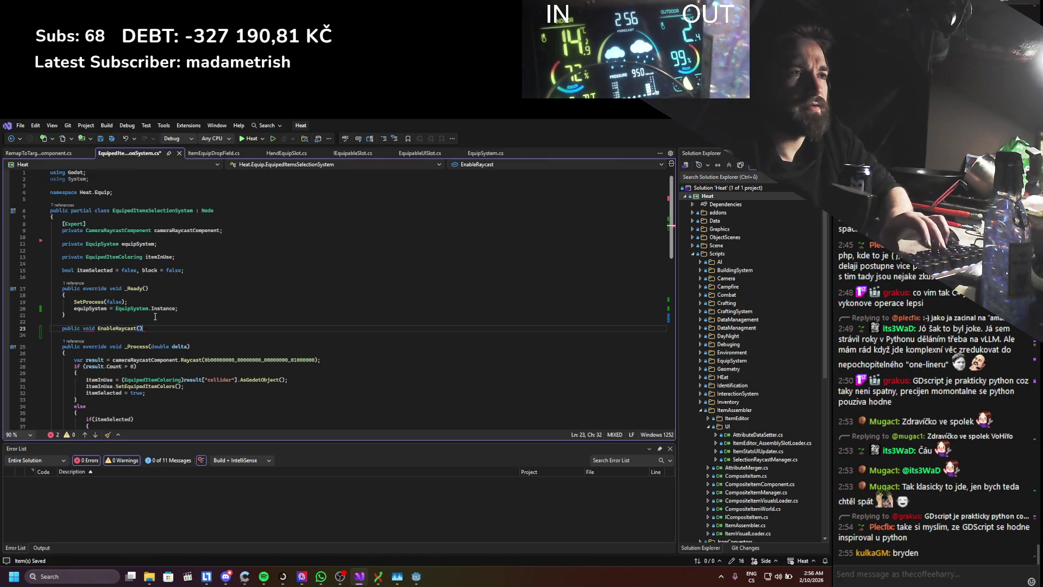
{"action": "key", "text": "Return"}
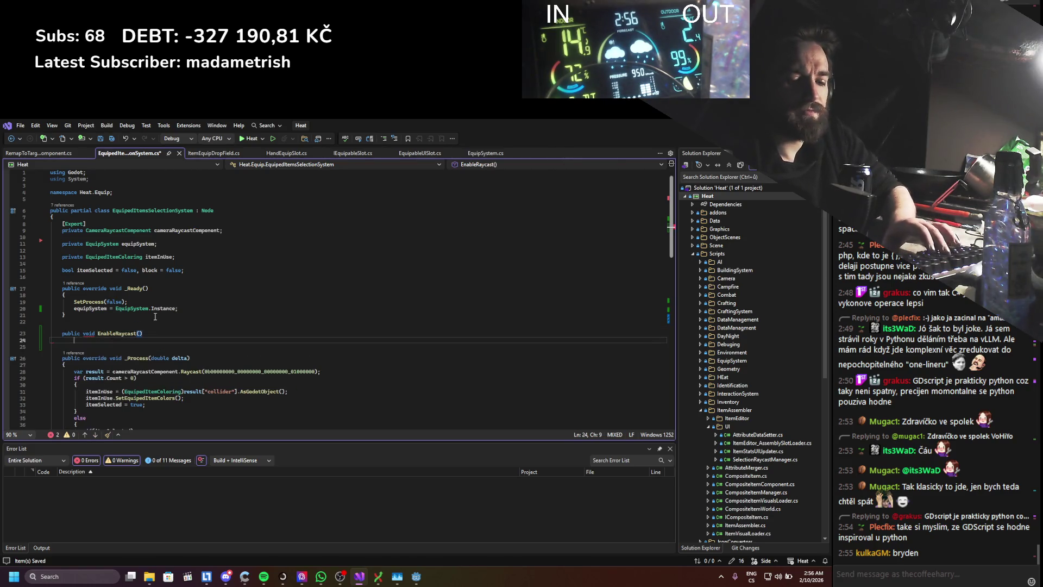
{"action": "key", "text": "BackSpace"}
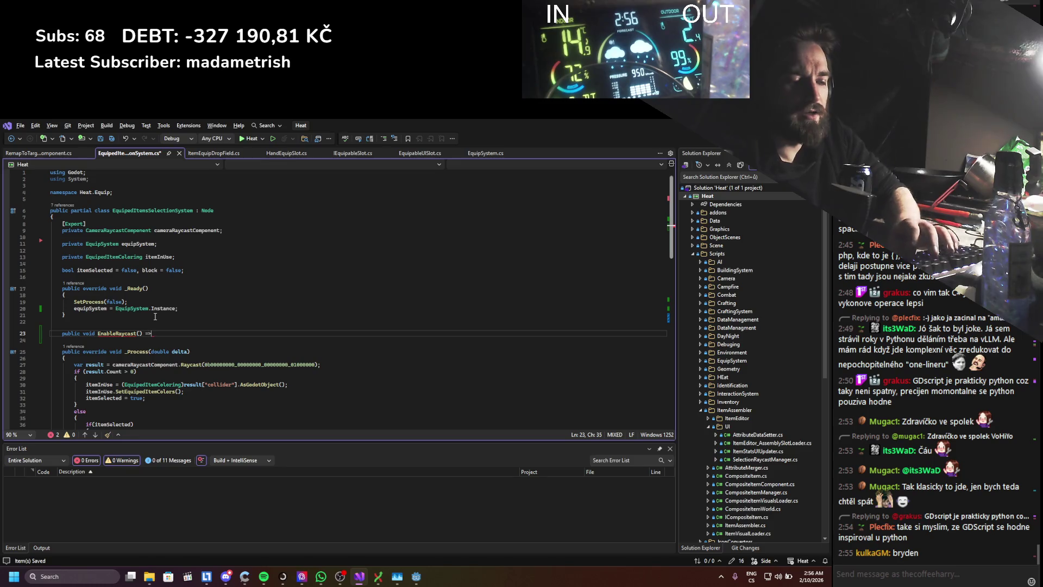
{"action": "type", "text": "("}
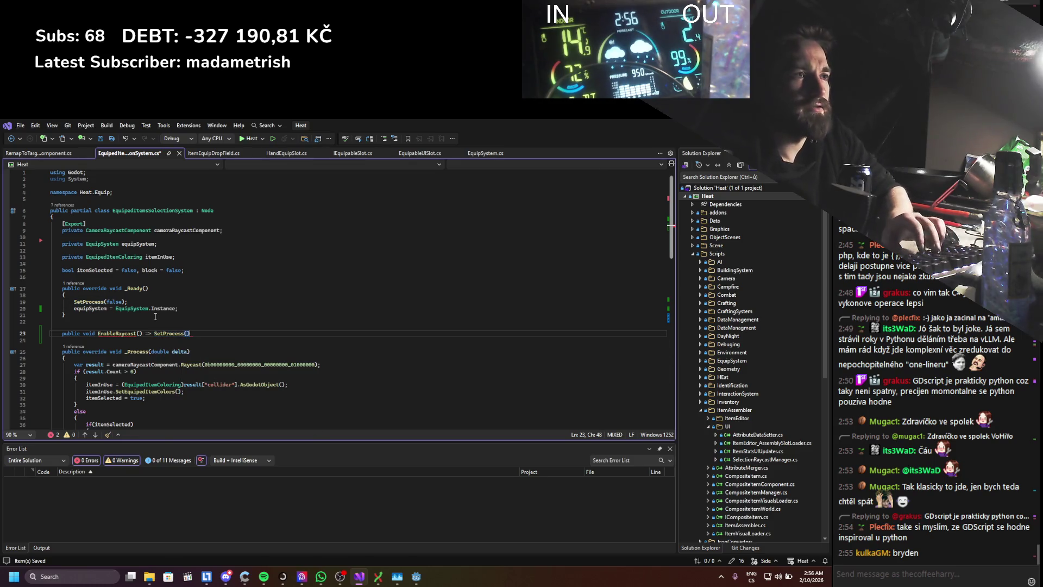
{"action": "type", "text": "true"}
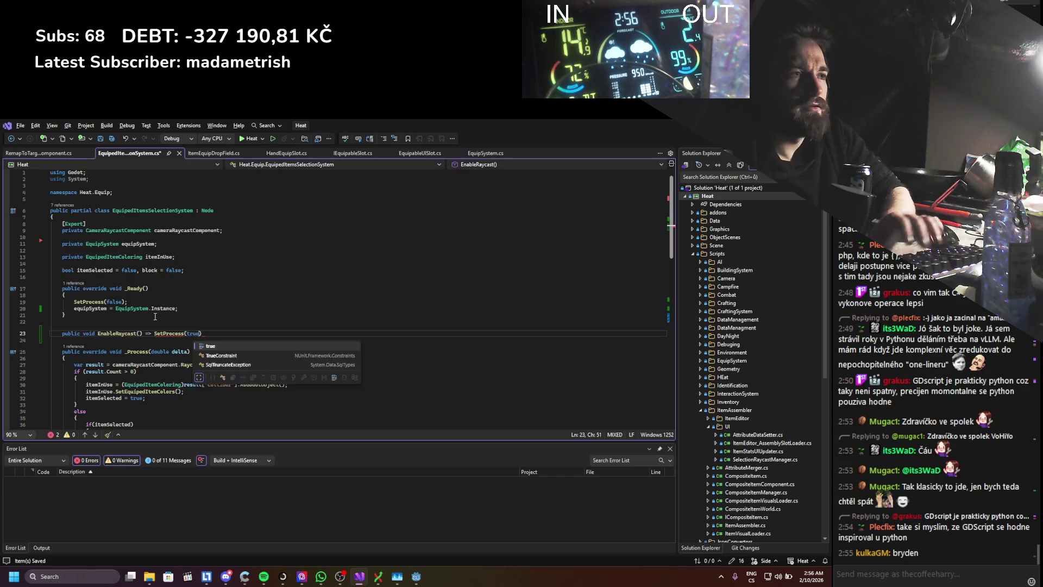
{"action": "key", "text": "Down"}
{"action": "key", "text": "Down"}
{"action": "key", "text": "BackSpace"}
{"action": "key", "text": "Up"}
{"action": "key", "text": "Up"}
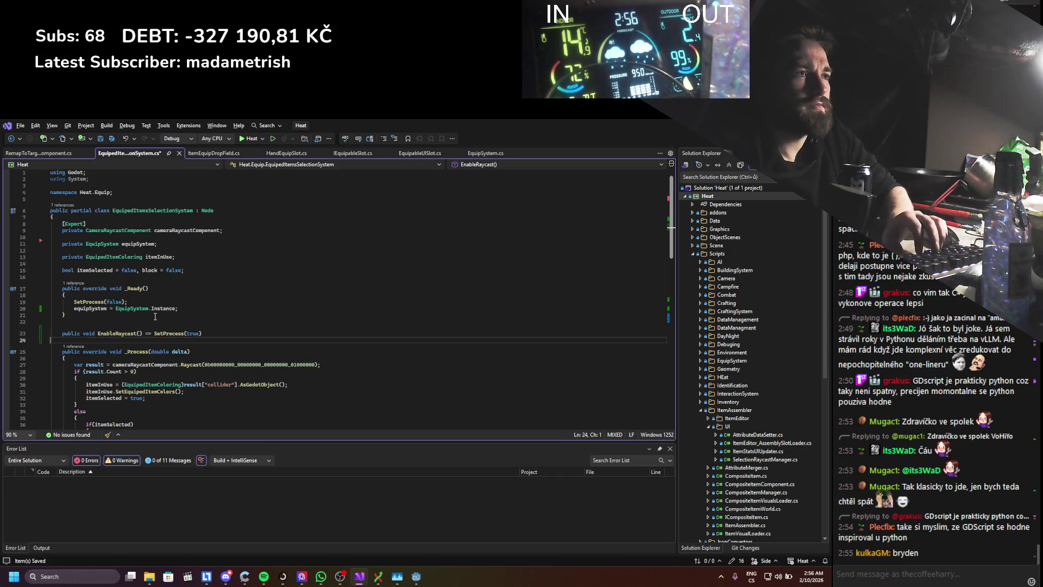
{"action": "key", "text": "End"}
{"action": "type", "text": ";"}
{"action": "key", "text": "Return"}
{"action": "key", "text": "Up"}
- Duplicate it as DisableRaycast() => SetProcess(false); and return to Godot to rebuild
{"action": "key", "text": "ctrl+d"}
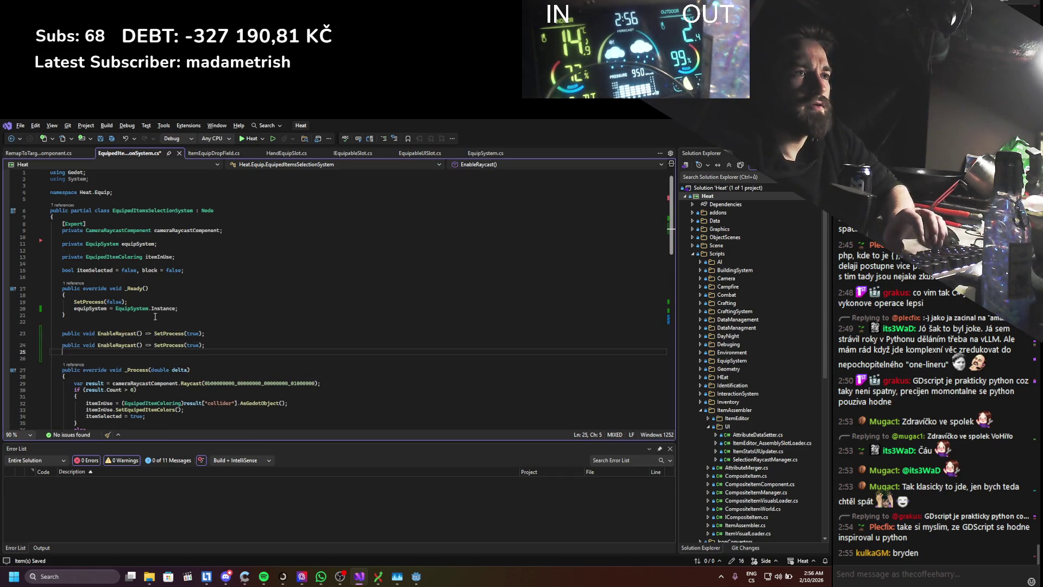
{"action": "key", "text": "Right"}
{"action": "key", "text": "Right"}
{"action": "key", "text": "Right"}
{"action": "key", "text": "shift+Right"}
{"action": "key", "text": "shift+Right"}
{"action": "key", "text": "shift+Right"}
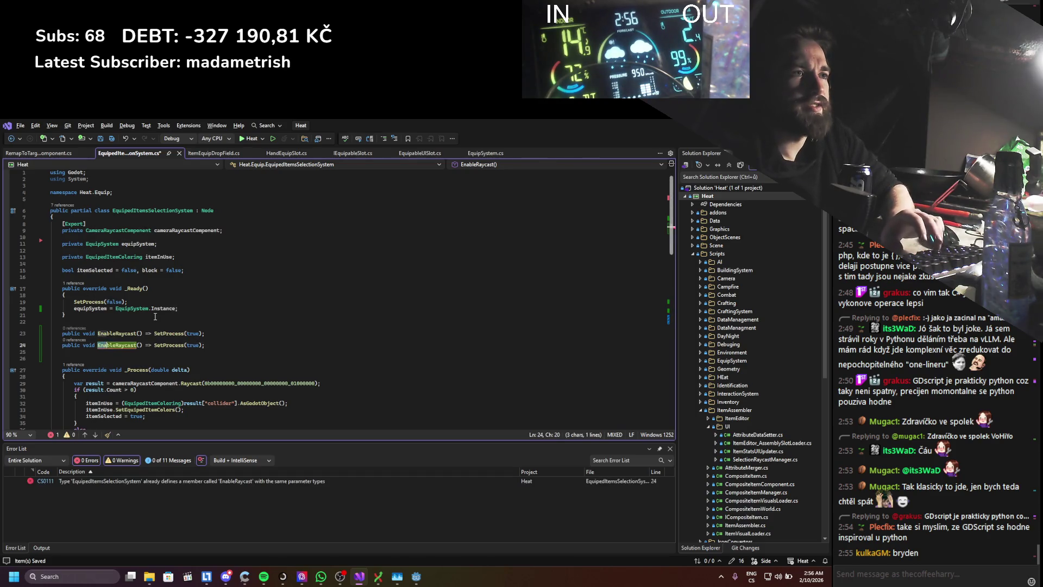
{"action": "type", "text": "disable"}
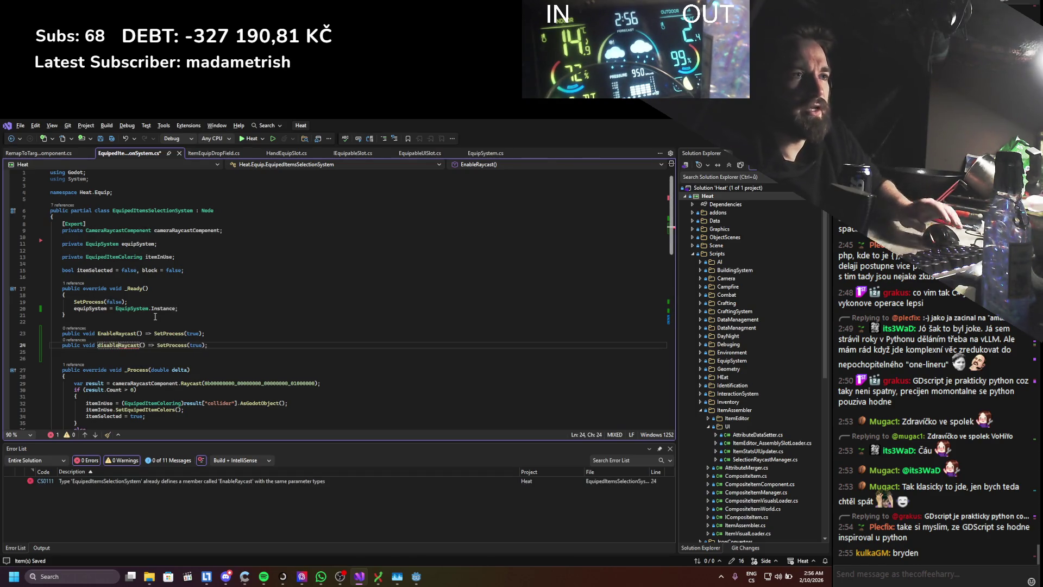
{"action": "key", "text": "ctrl+Left"}
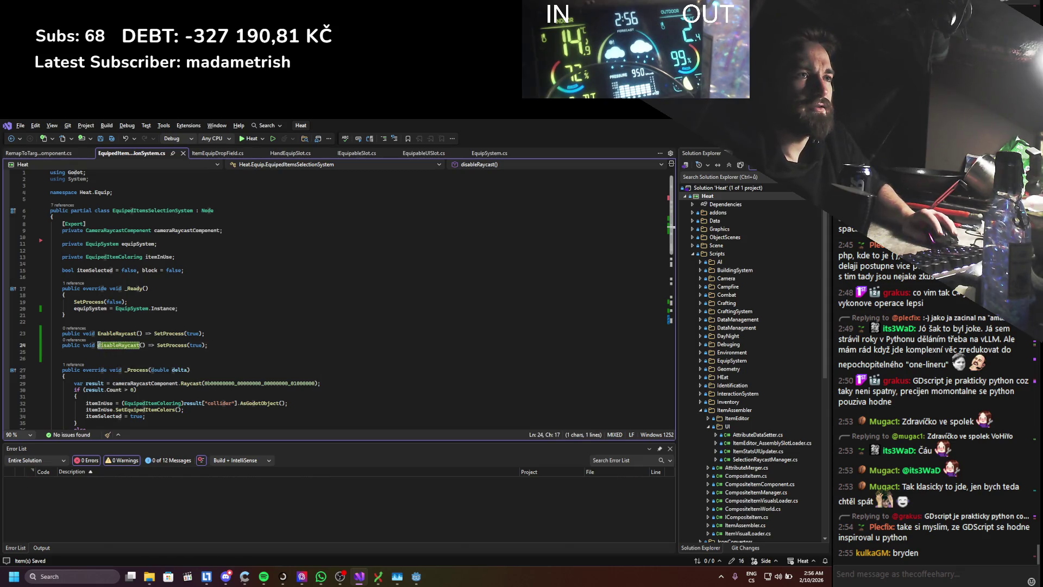
{"action": "key", "text": "shift+Right"}
{"action": "type", "text": "D"}
{"action": "double_click", "coordinate": [196, 345]}
{"action": "type", "text": "false"}
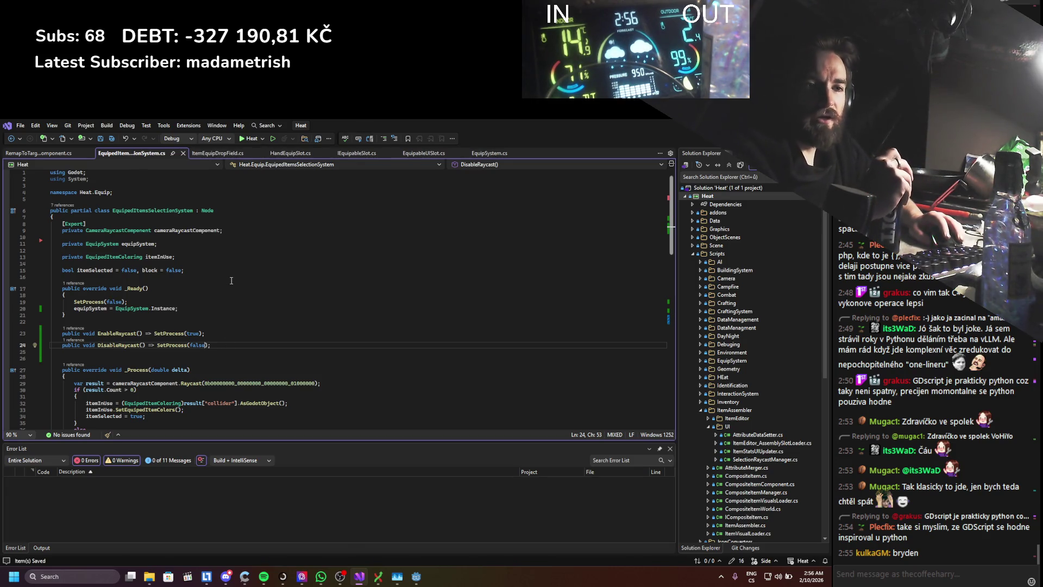
{"action": "key", "text": "alt+Tab"}
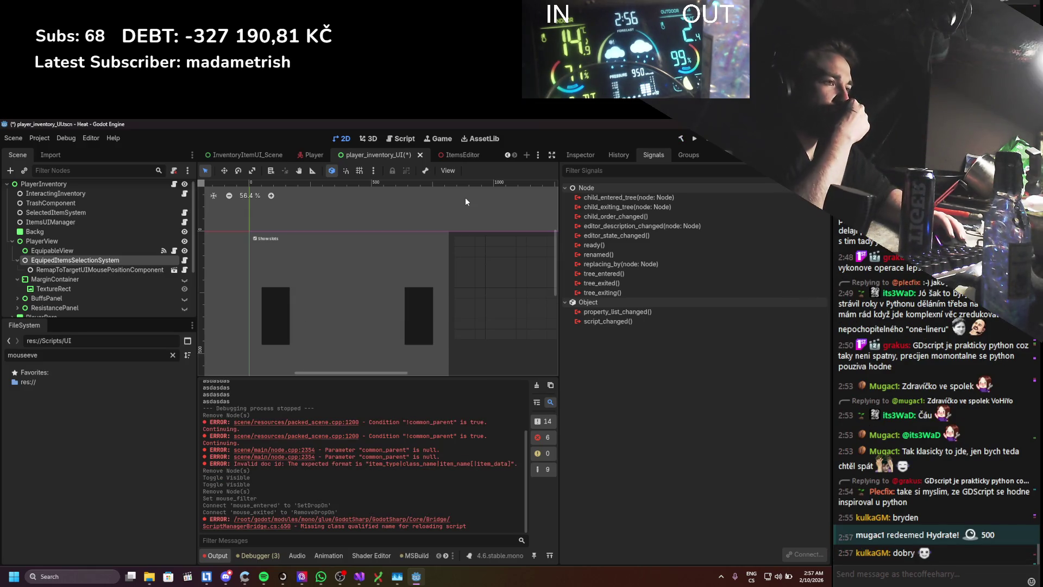
- Clear the output log and inspect EquipableView then EquipedItemsSelectionSystem in the Scene dock
{"action": "left_click", "coordinate": [536, 387]}
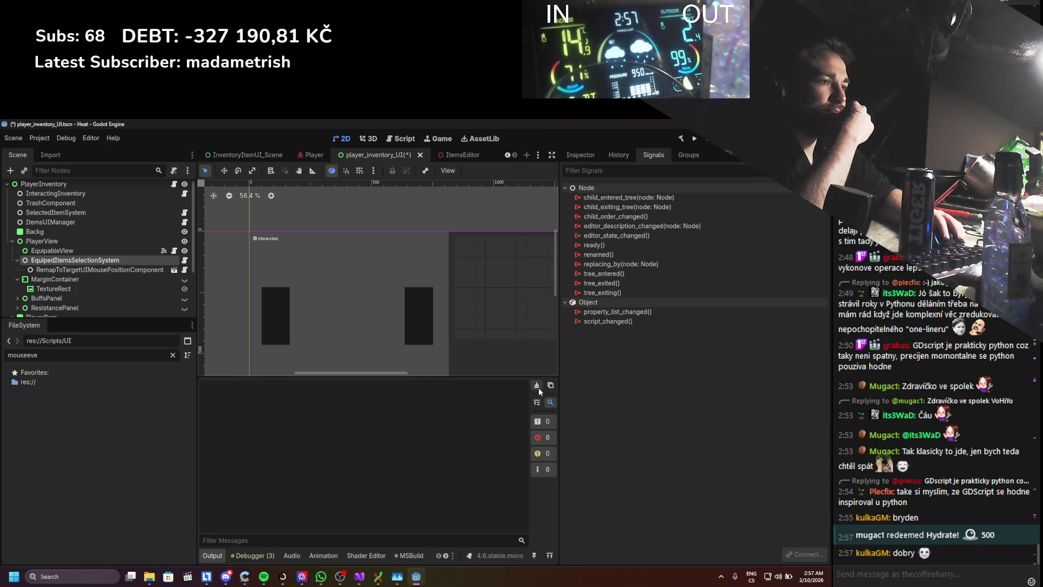
{"action": "left_click", "coordinate": [139, 251]}
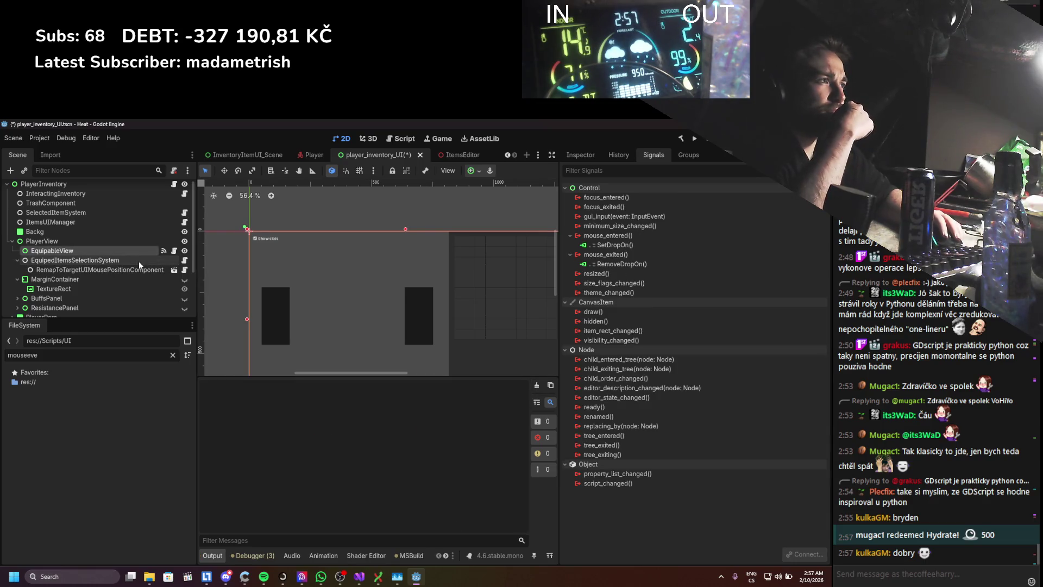
{"action": "left_click", "coordinate": [581, 154]}
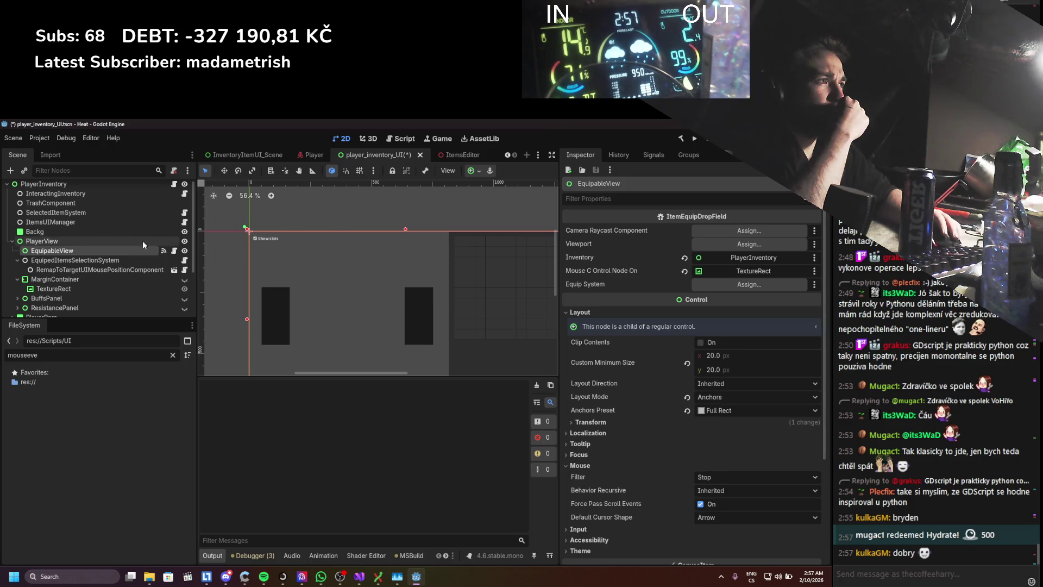
{"action": "left_click", "coordinate": [70, 261]}
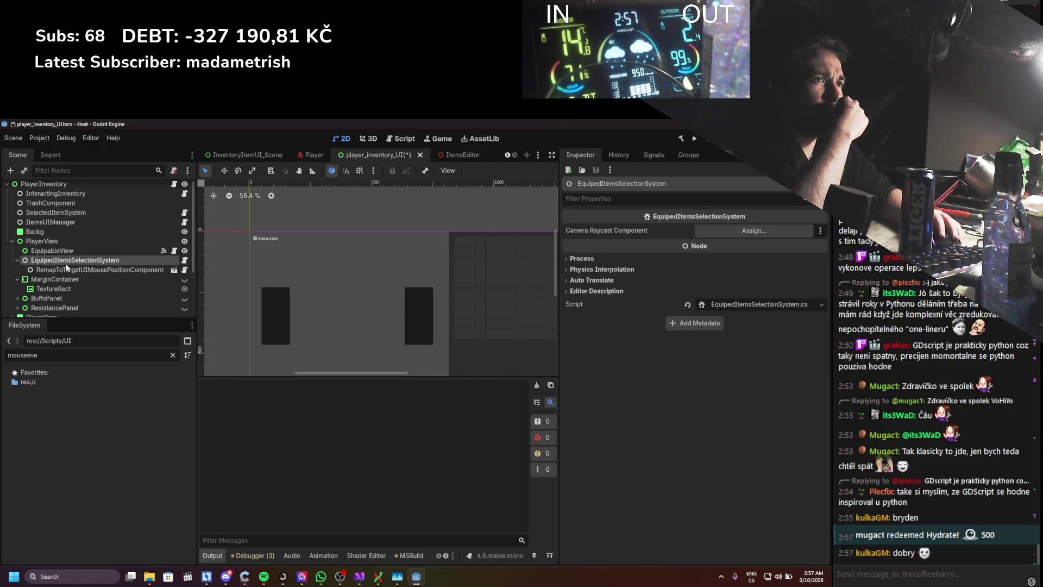
{"action": "left_click", "coordinate": [74, 260]}
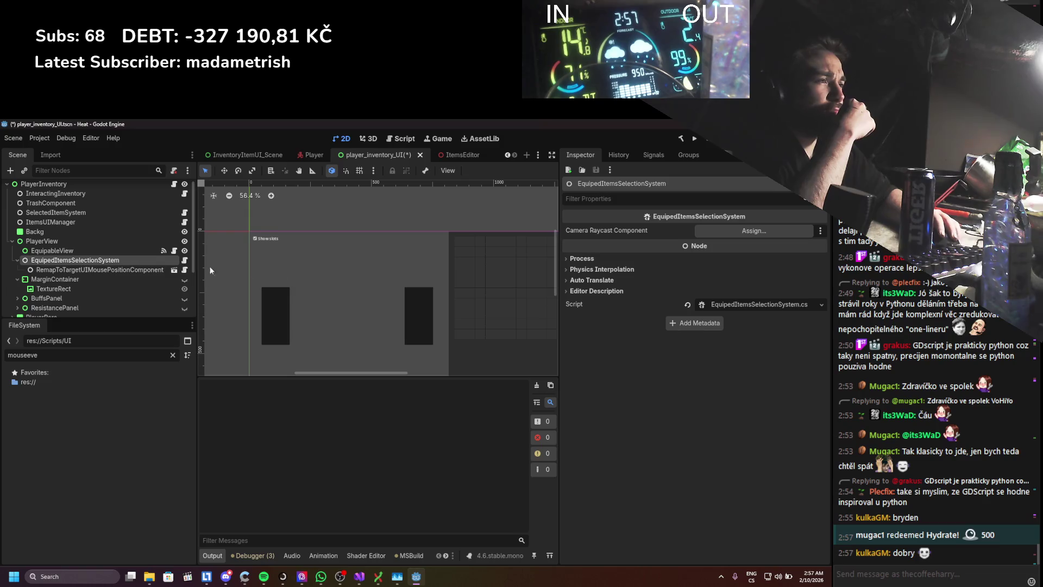
{"action": "scroll", "coordinate": [101, 255], "scroll_direction": "up", "scroll_amount": 1}
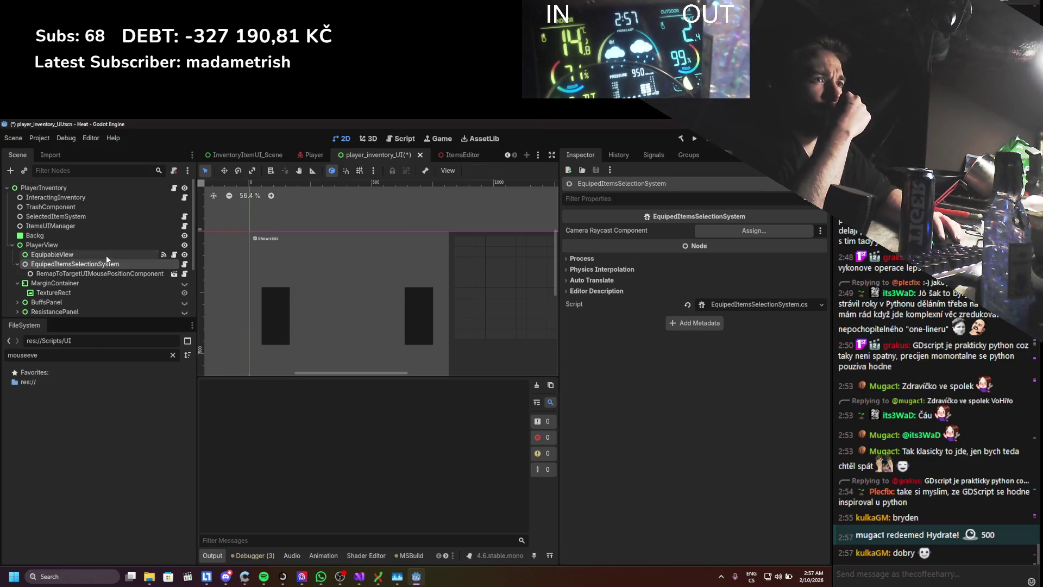
- Reselect EquipableView and show its Signals list in the Node dock
{"action": "left_click", "coordinate": [107, 254]}
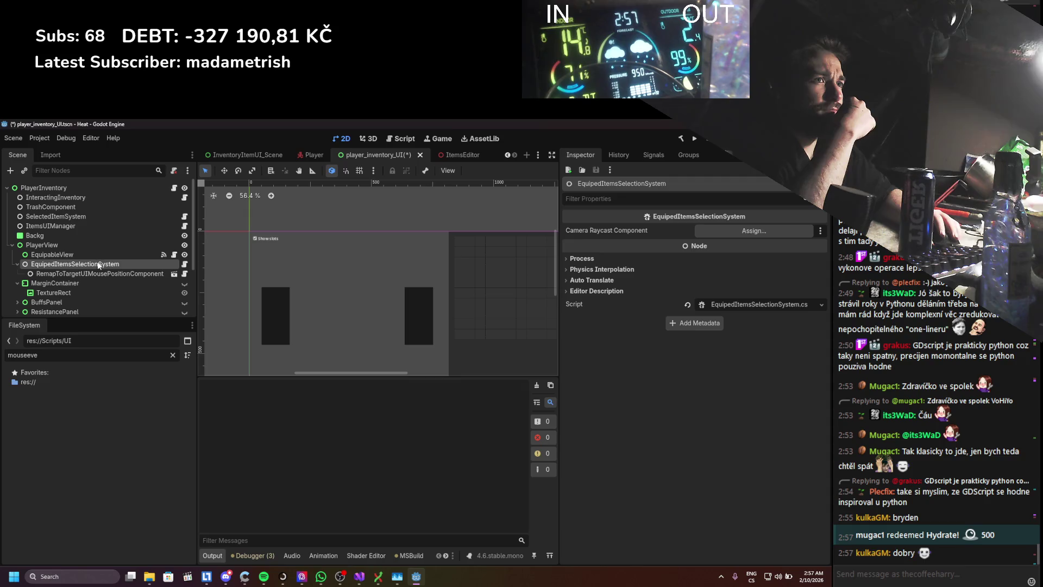
{"action": "left_click", "coordinate": [98, 254]}
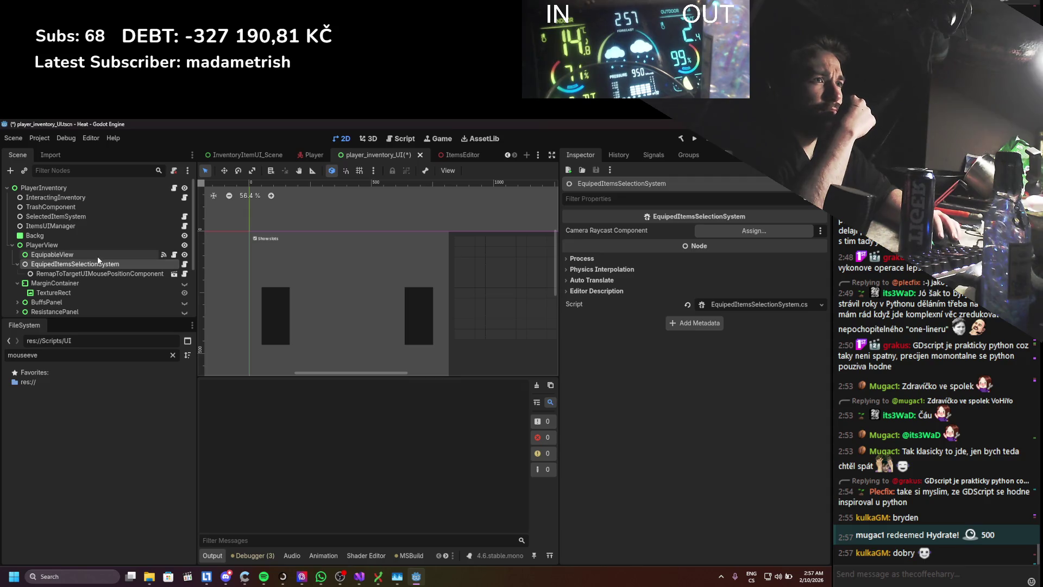
{"action": "left_click", "coordinate": [652, 155]}
- Connect EquipableView's mouse_entered to EquipedItemsSelectionSystem.EnableRaycast
{"action": "double_click", "coordinate": [608, 235]}
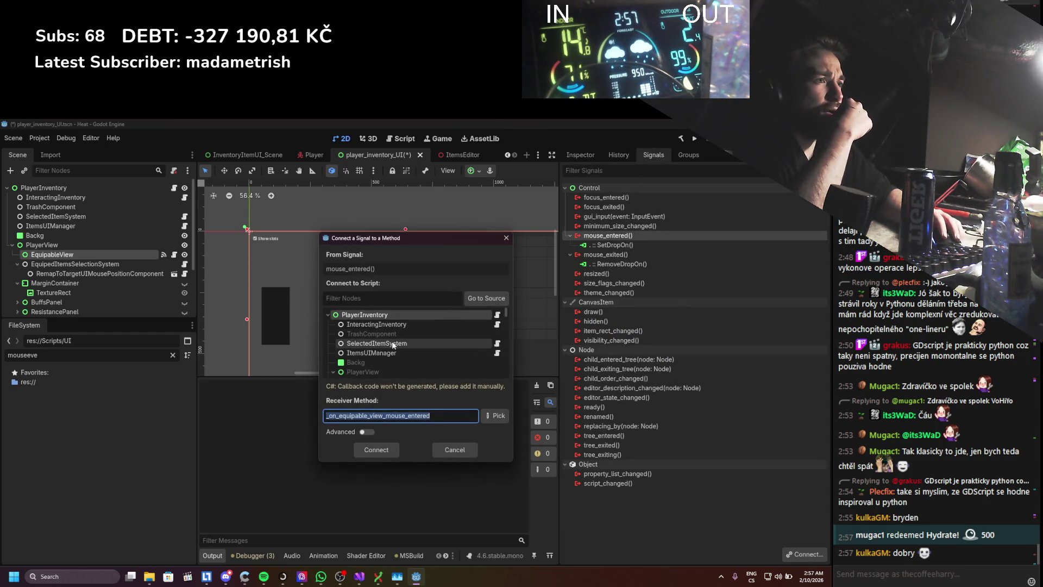
{"action": "scroll", "coordinate": [404, 334], "scroll_direction": "down", "scroll_amount": 3}
{"action": "left_click", "coordinate": [395, 365]}
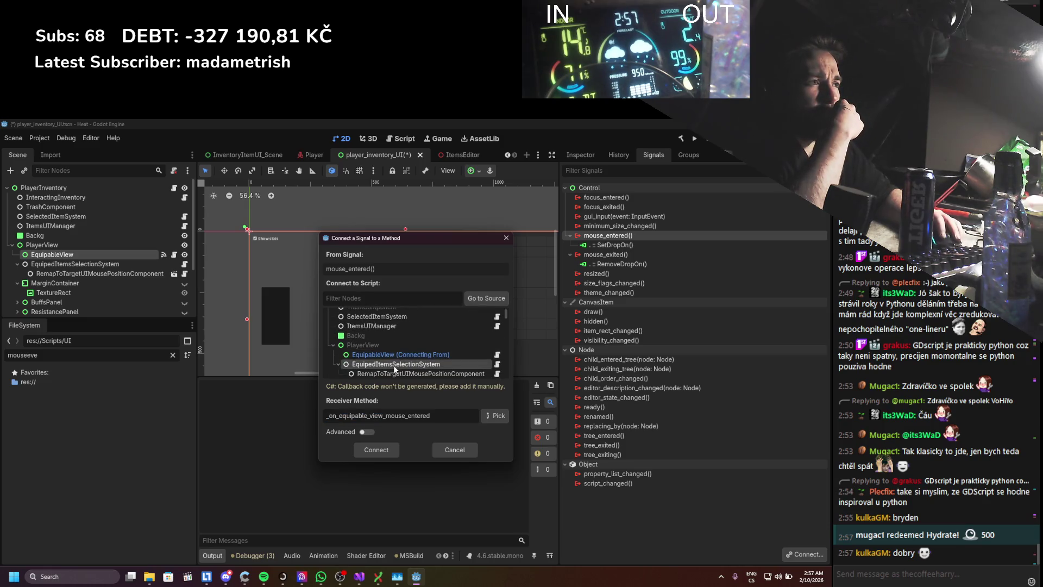
{"action": "left_click", "coordinate": [490, 416]}
{"action": "double_click", "coordinate": [384, 270]}
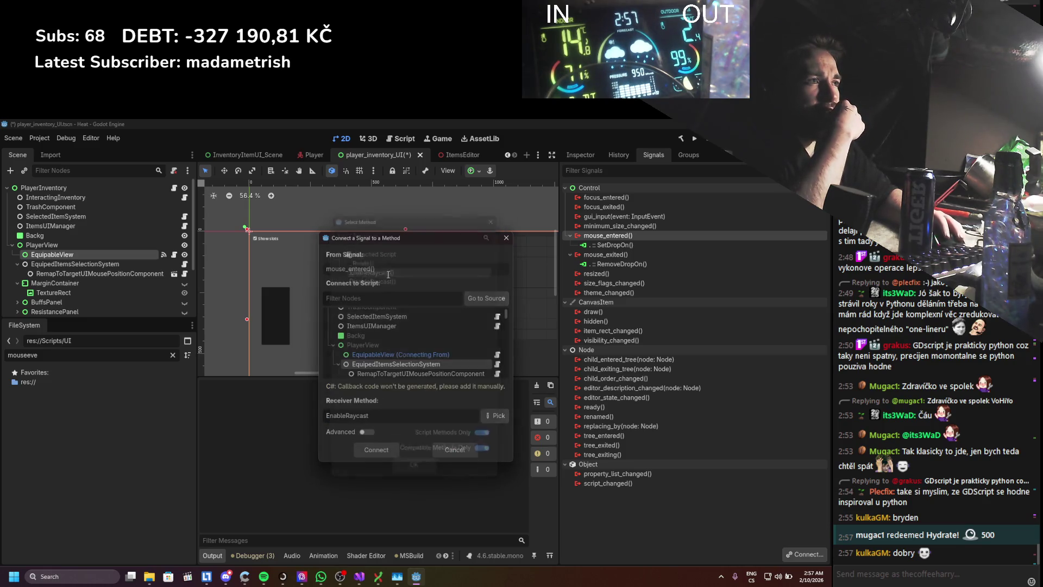
{"action": "left_click", "coordinate": [376, 451]}
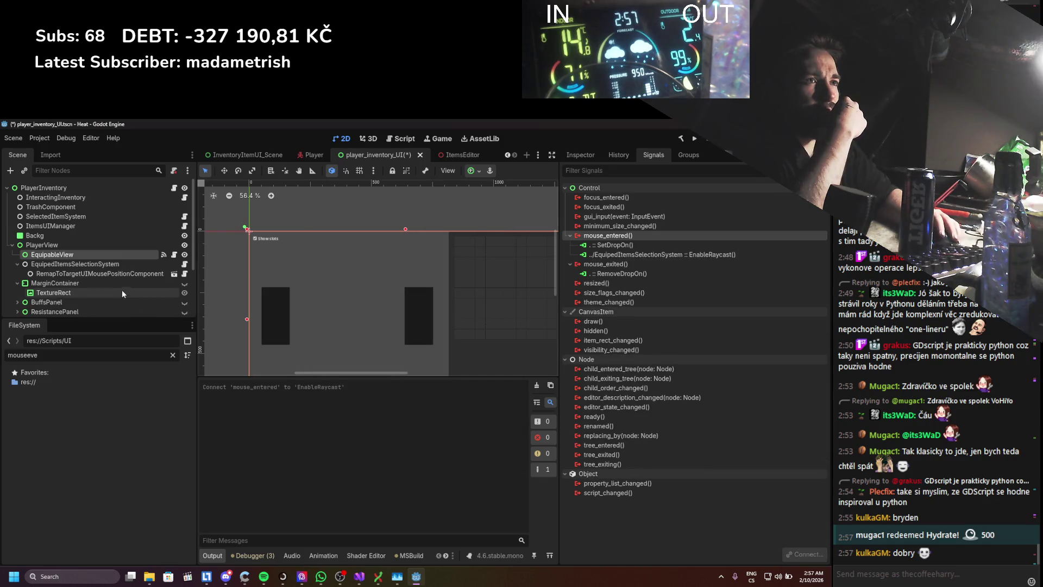
- Connect EquipableView's mouse_exited to EquipedItemsSelectionSystem.DisableRaycast
{"action": "double_click", "coordinate": [620, 265]}
{"action": "scroll", "coordinate": [392, 342], "scroll_direction": "down", "scroll_amount": 3}
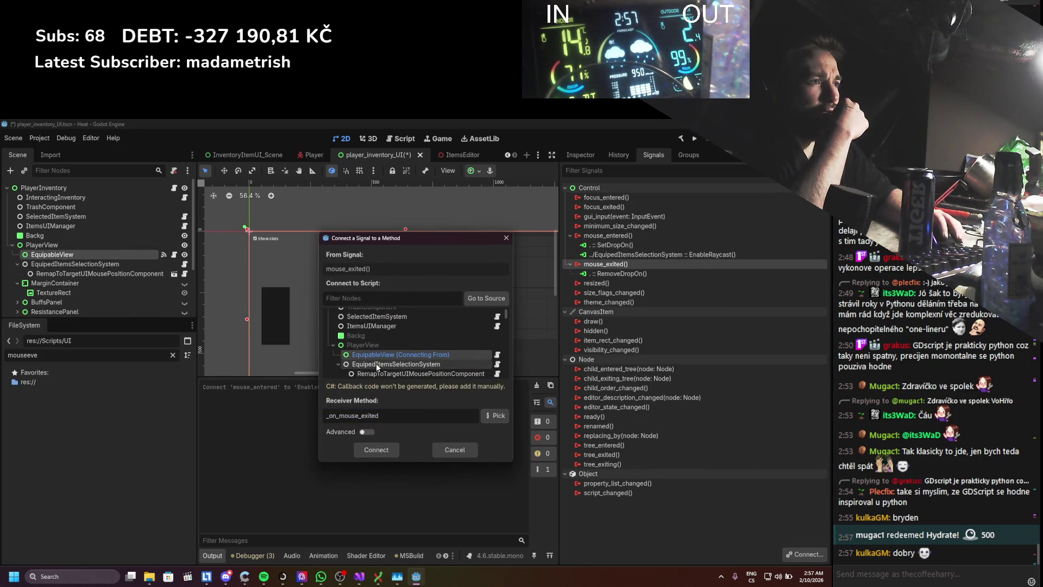
{"action": "left_click", "coordinate": [376, 363]}
{"action": "left_click", "coordinate": [495, 415]}
{"action": "double_click", "coordinate": [358, 279]}
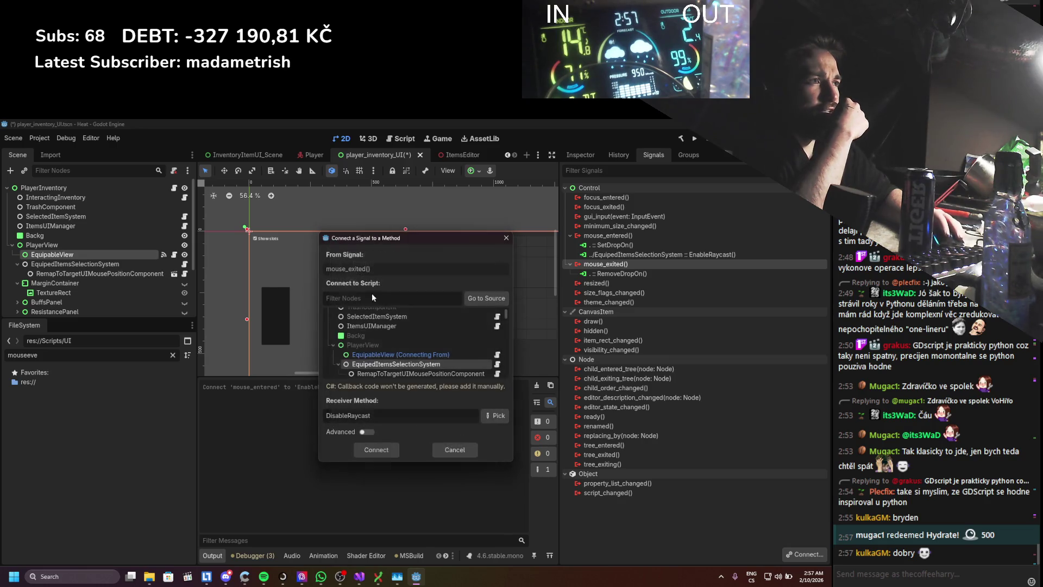
{"action": "left_click", "coordinate": [387, 453]}
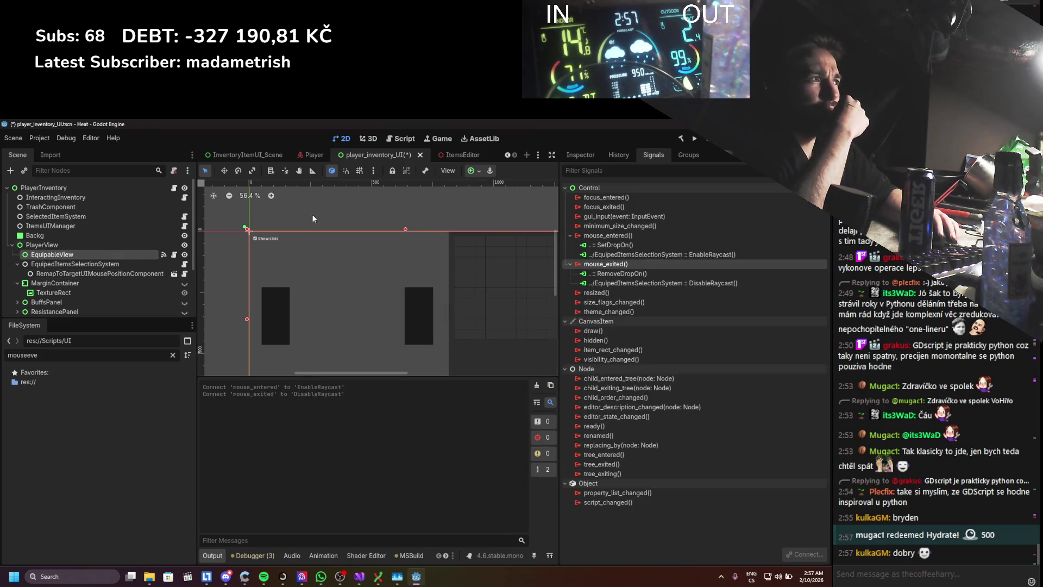
- Return to the Inspector, reselect EquipableView, and switch to its ItemEquipDropField script in Visual Studio
{"action": "left_click", "coordinate": [581, 155]}
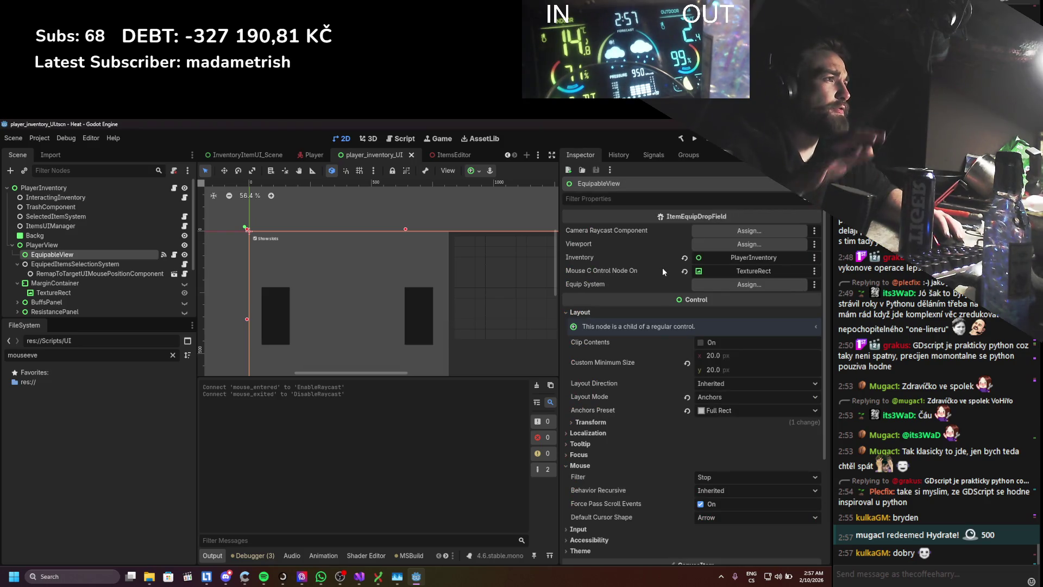
{"action": "scroll", "coordinate": [153, 243], "scroll_direction": "down", "scroll_amount": 1}
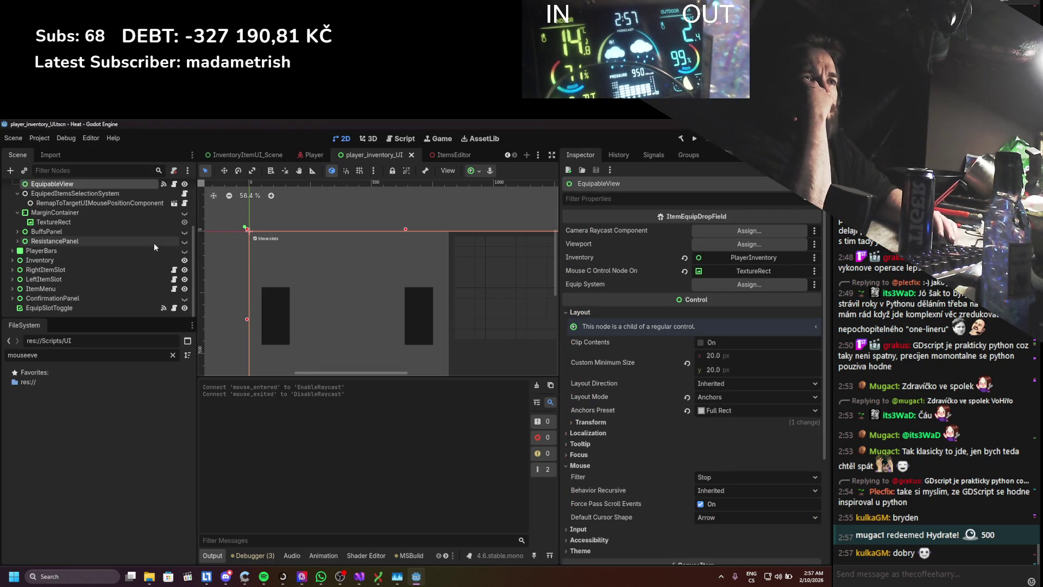
{"action": "scroll", "coordinate": [155, 242], "scroll_direction": "up", "scroll_amount": 1}
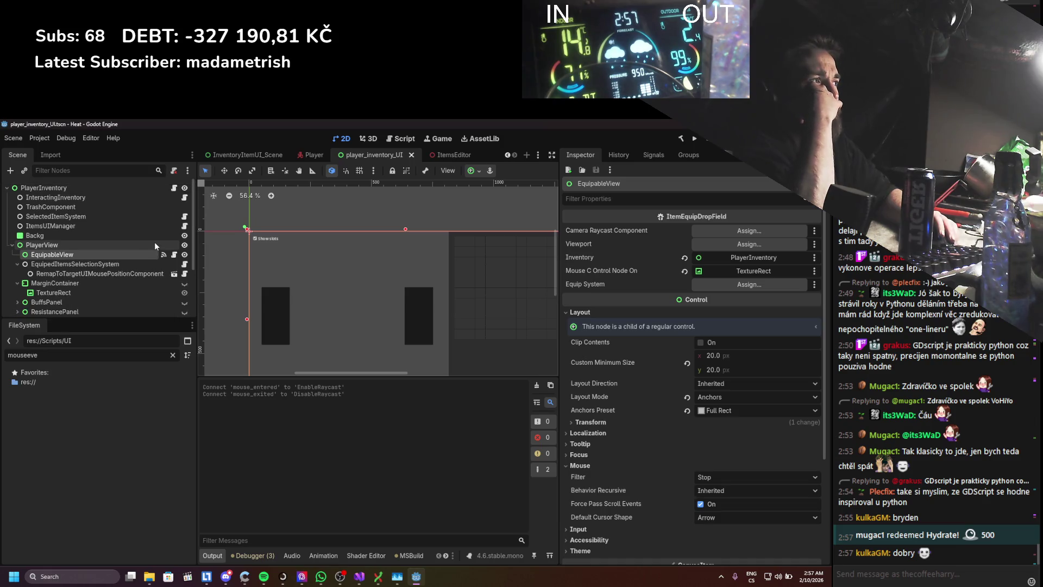
{"action": "left_click", "coordinate": [89, 264]}
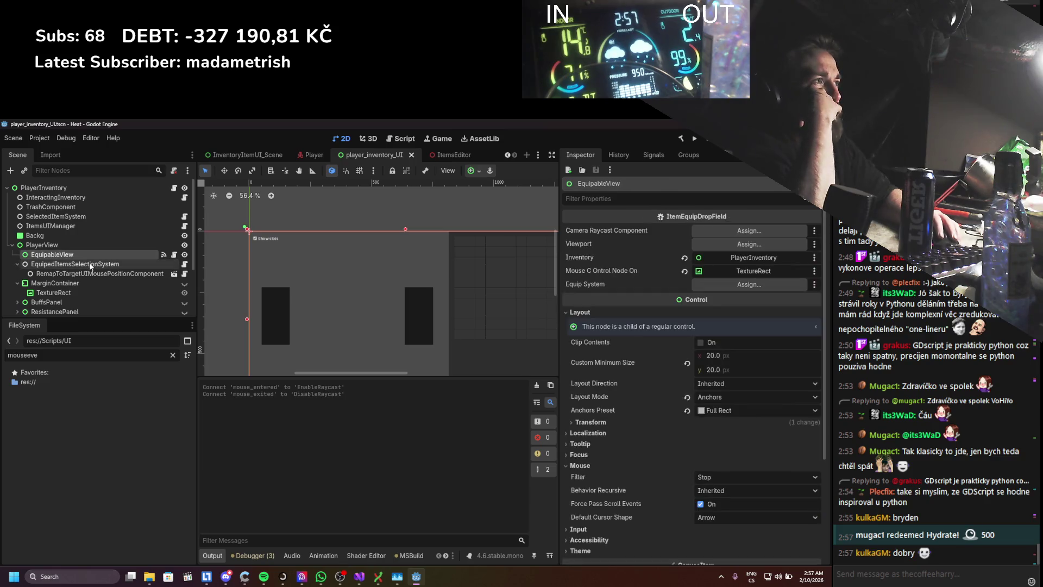
{"action": "left_click", "coordinate": [89, 261]}
{"action": "left_click", "coordinate": [174, 254]}
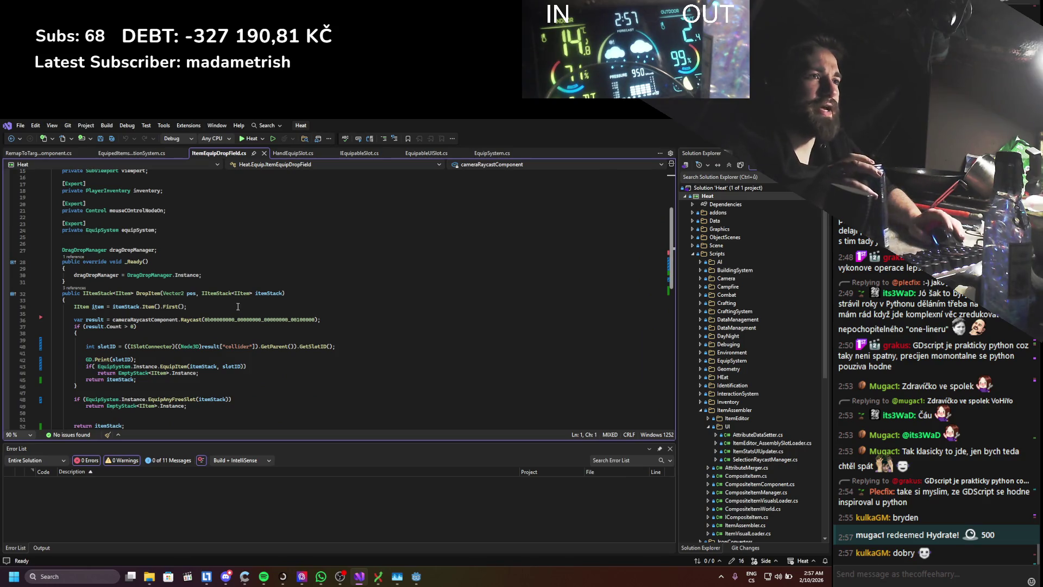
- Assign cameraRaycastComponent = CameraRaycastComponent.Instance in _Ready after the dragDropManager line
{"action": "left_click", "coordinate": [159, 320]}
{"action": "scroll", "coordinate": [211, 285], "scroll_direction": "up", "scroll_amount": 4}
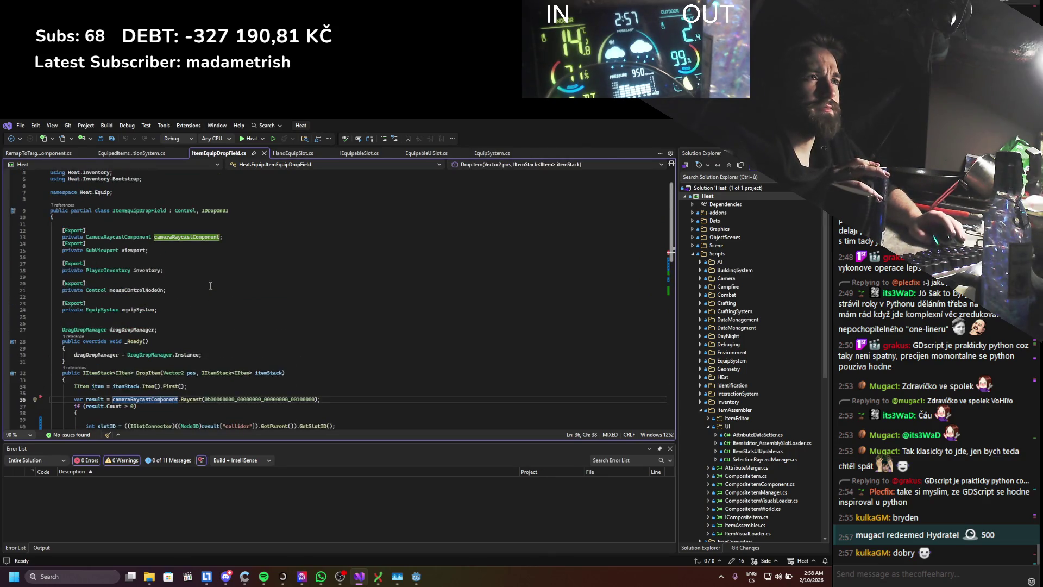
{"action": "left_click", "coordinate": [222, 237]}
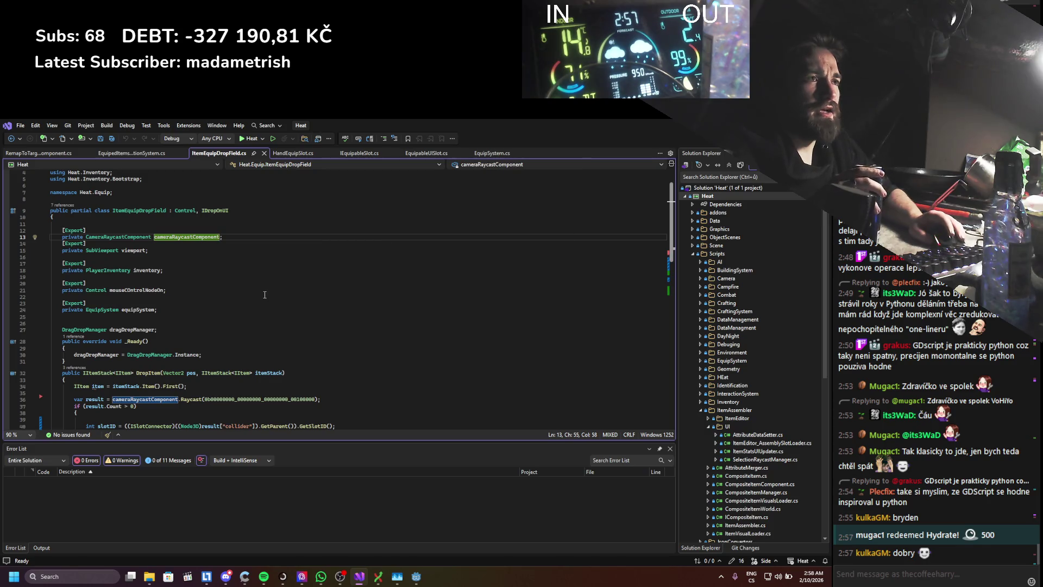
{"action": "type", "text": "= Camera"}
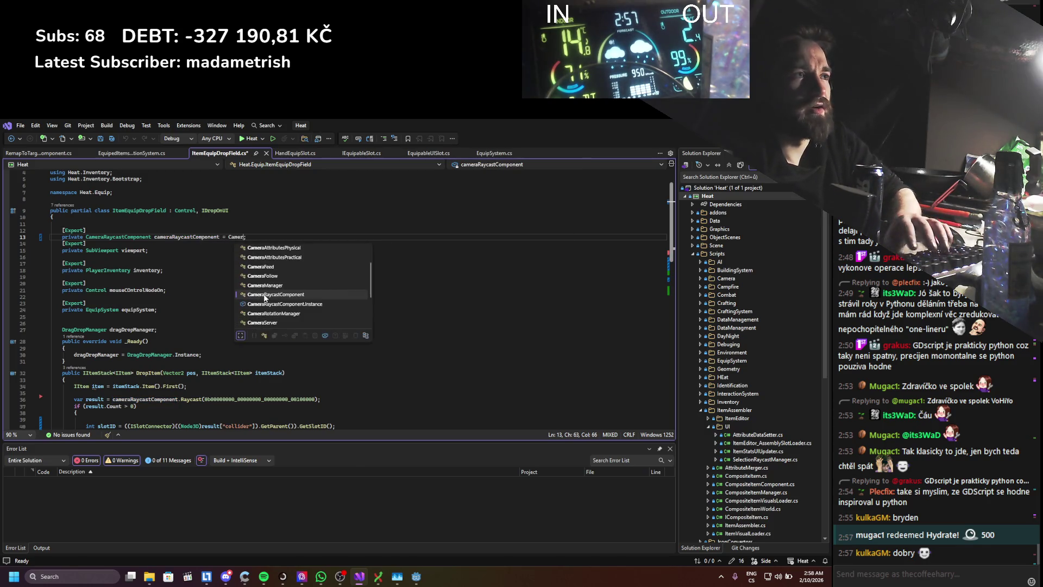
{"action": "double_click", "coordinate": [270, 304]}
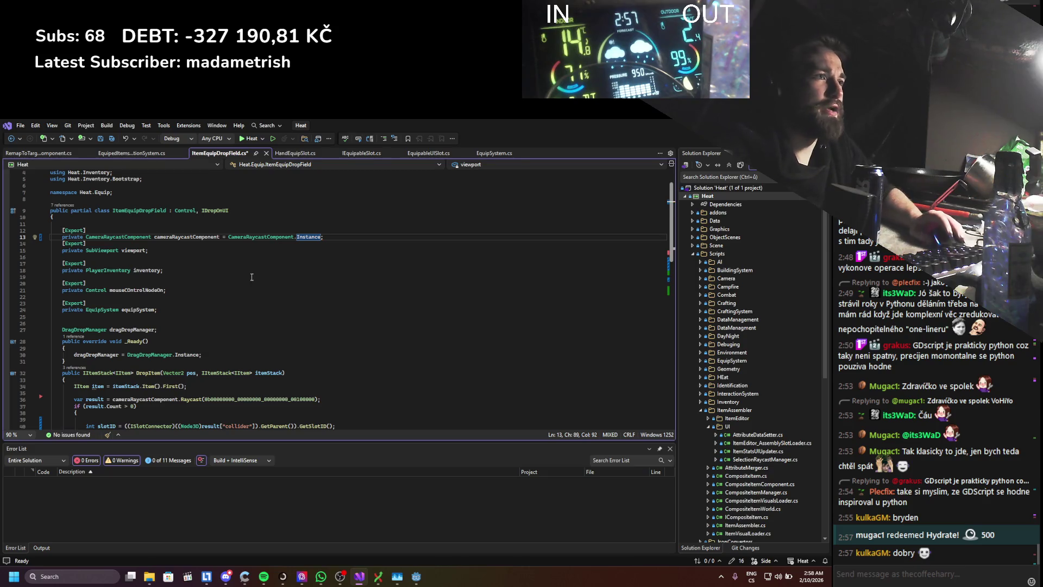
{"action": "key", "text": "ctrl+s"}
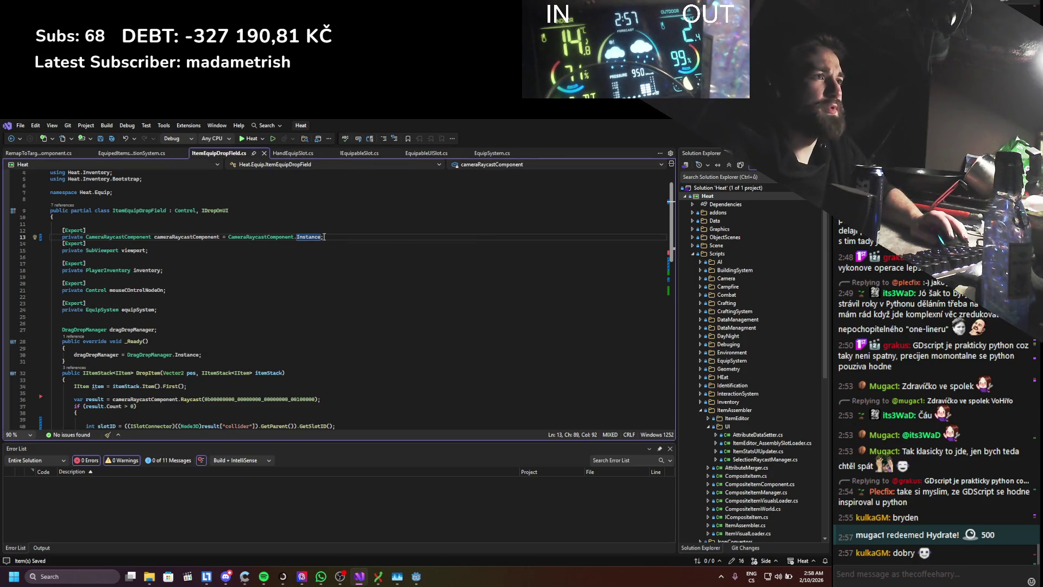
{"action": "left_click_drag", "start_coordinate": [325, 236], "coordinate": [155, 237]}
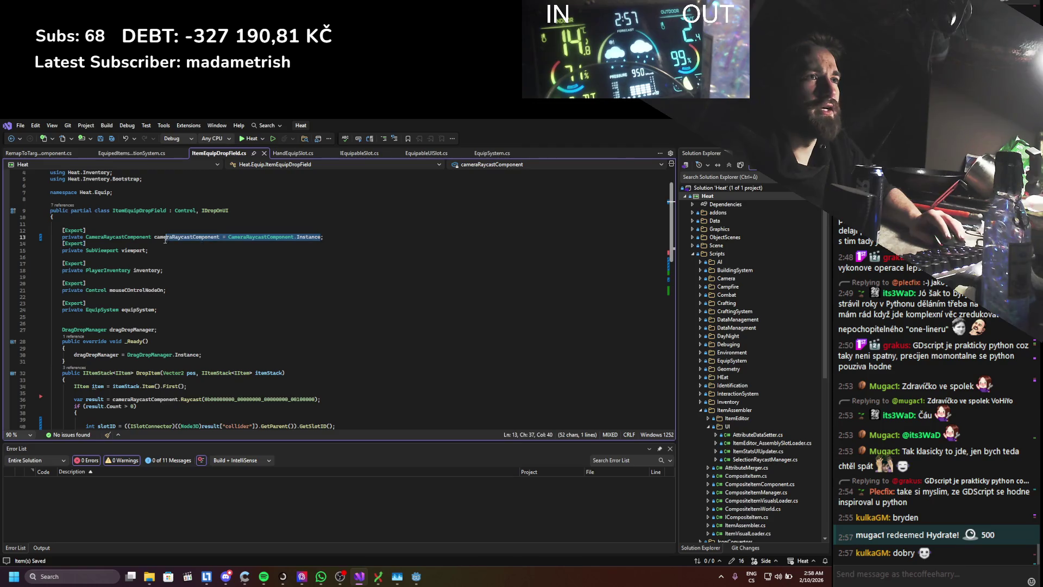
{"action": "key", "text": "ctrl+c"}
{"action": "left_click", "coordinate": [216, 354]}
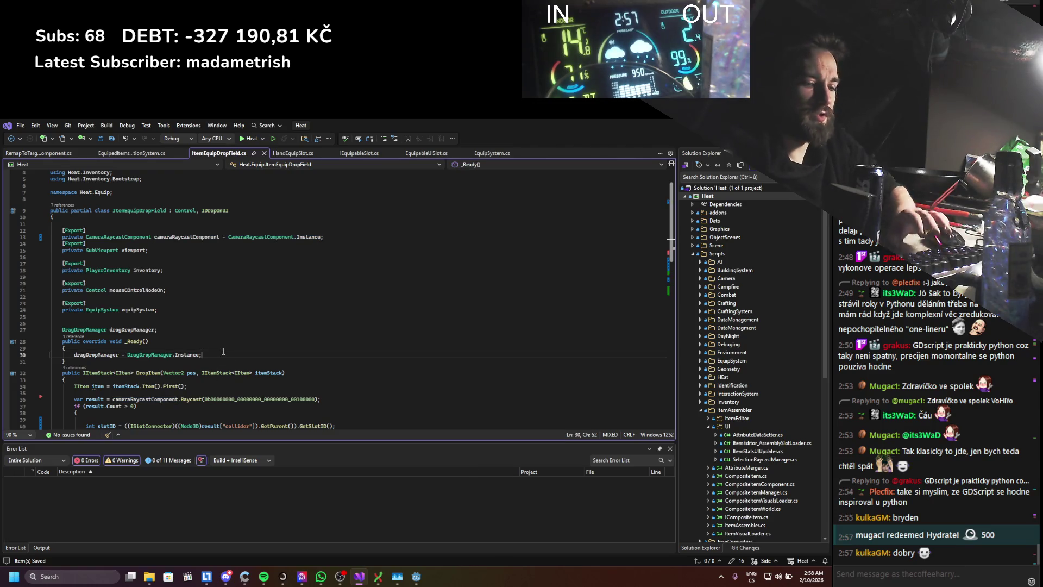
{"action": "key", "text": "Return"}
{"action": "key", "text": "ctrl+v"}
- Strip the initializer and the [Export] attribute from the cameraRaycastComponent field
{"action": "left_click_drag", "start_coordinate": [324, 237], "coordinate": [220, 236]}
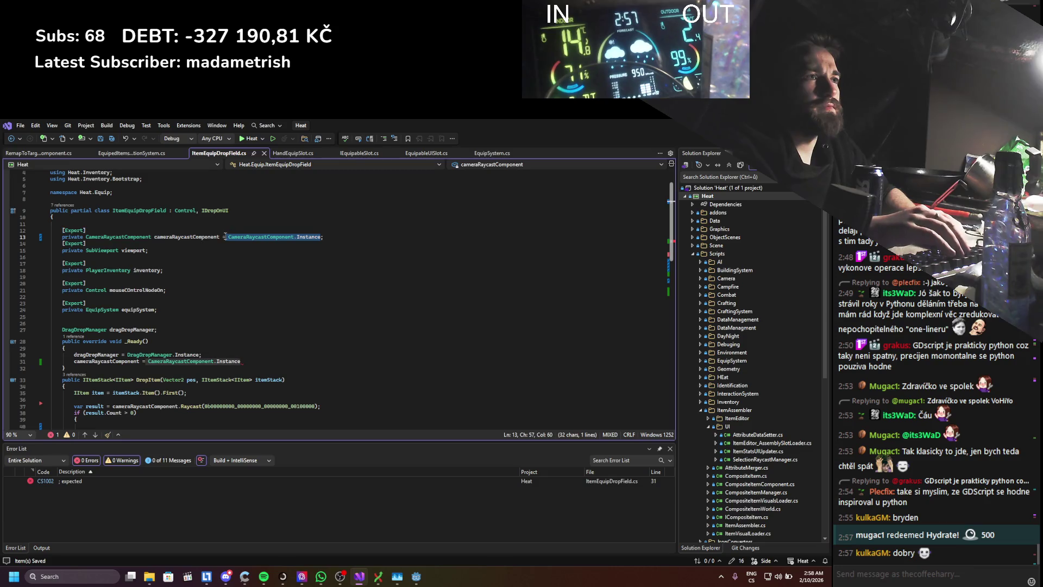
{"action": "key", "text": "BackSpace"}
{"action": "left_click_drag", "start_coordinate": [85, 230], "coordinate": [72, 232]}
{"action": "key", "text": "shift+Home"}
{"action": "key", "text": "BackSpace"}
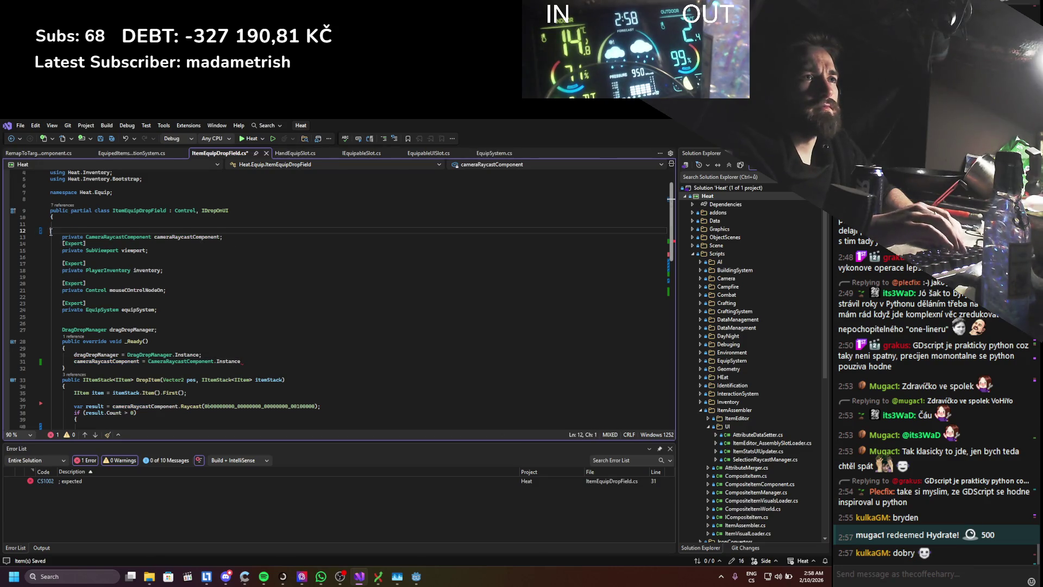
{"action": "key", "text": "BackSpace"}
{"action": "key", "text": "BackSpace"}
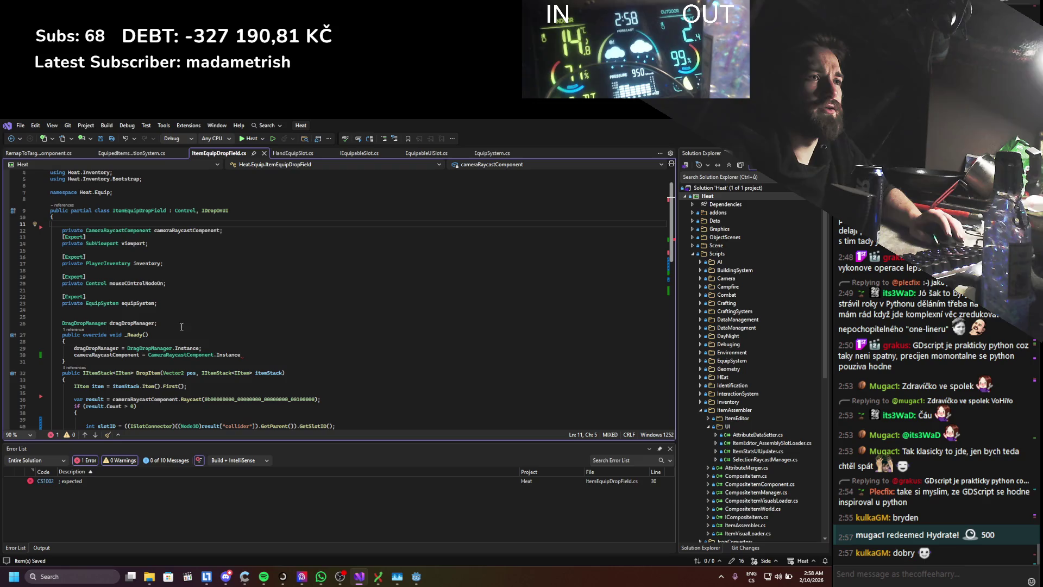
{"action": "left_click", "coordinate": [248, 355]}
{"action": "type", "text": ";"}
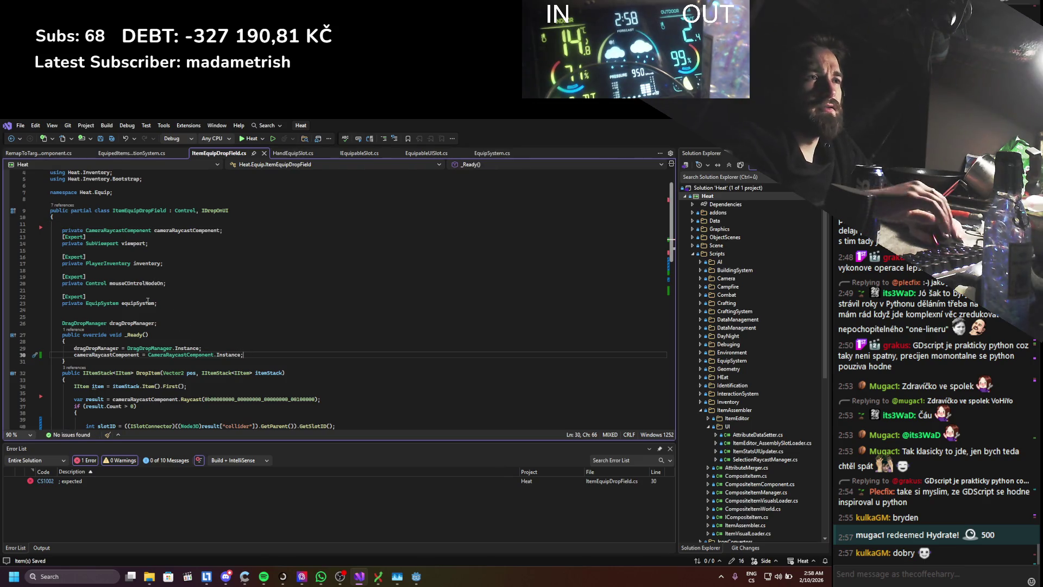
- Assign equipSystem = EquipSystem.Instance in _Ready and remove the [Export] above the equipSystem field
{"action": "double_click", "coordinate": [139, 302]}
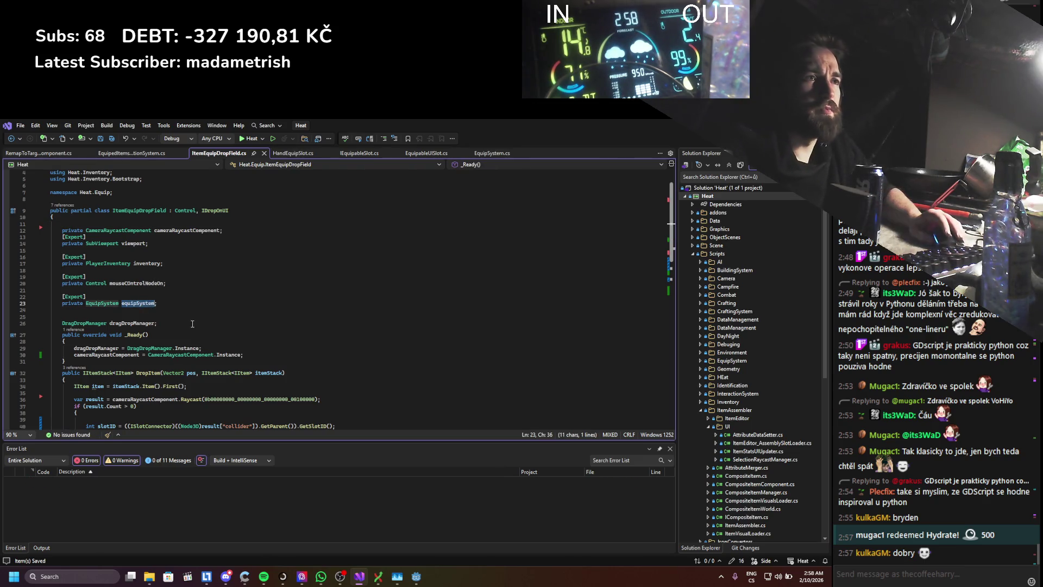
{"action": "key", "text": "ctrl+c"}
{"action": "left_click", "coordinate": [213, 348]}
{"action": "key", "text": "Return"}
{"action": "key", "text": "ctrl+v"}
{"action": "type", "text": "= "}
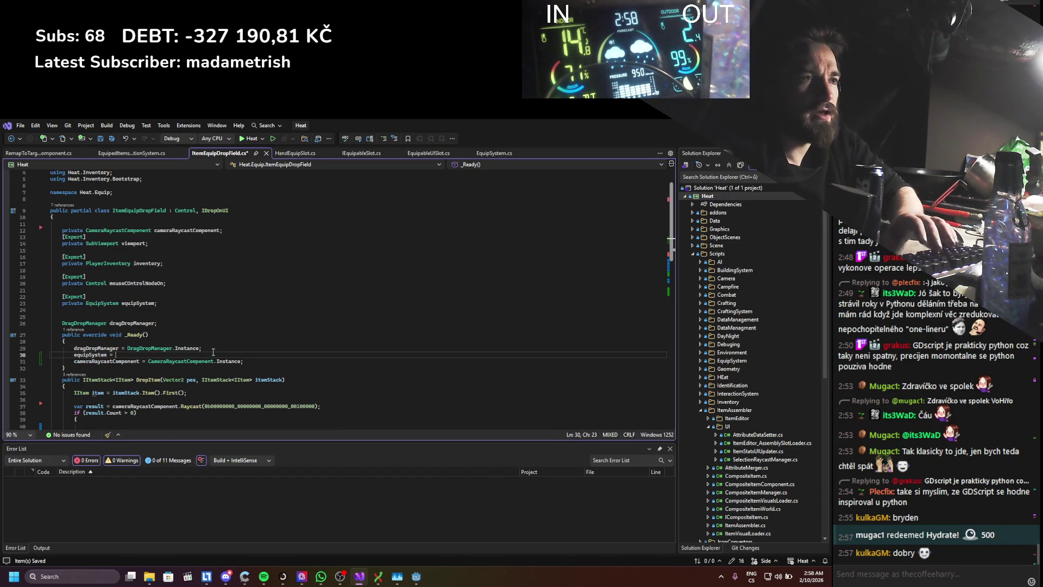
{"action": "type", "text": "Eq"}
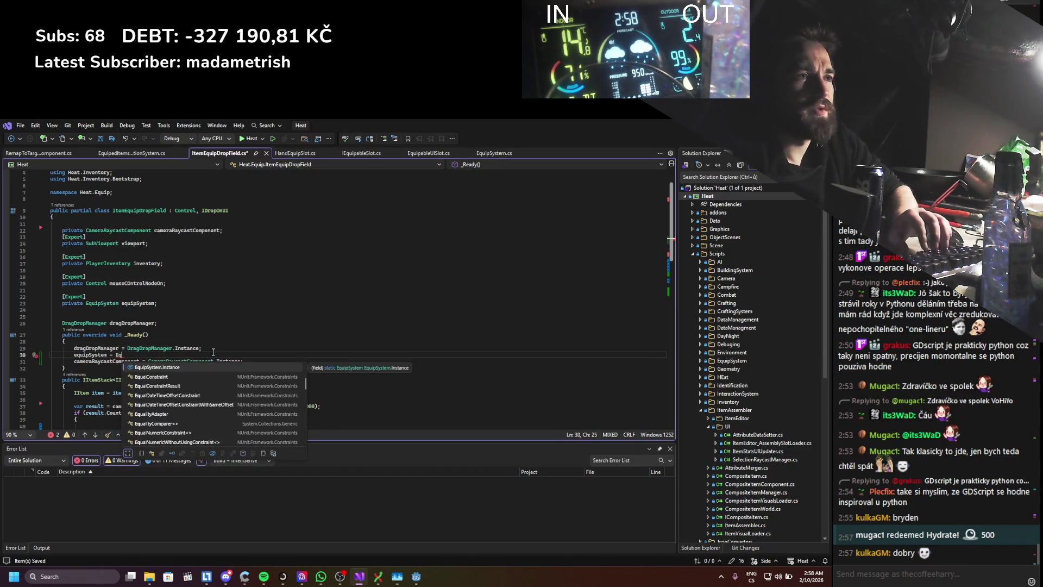
{"action": "key", "text": "Tab"}
{"action": "type", "text": ";"}
{"action": "left_click", "coordinate": [145, 297]}
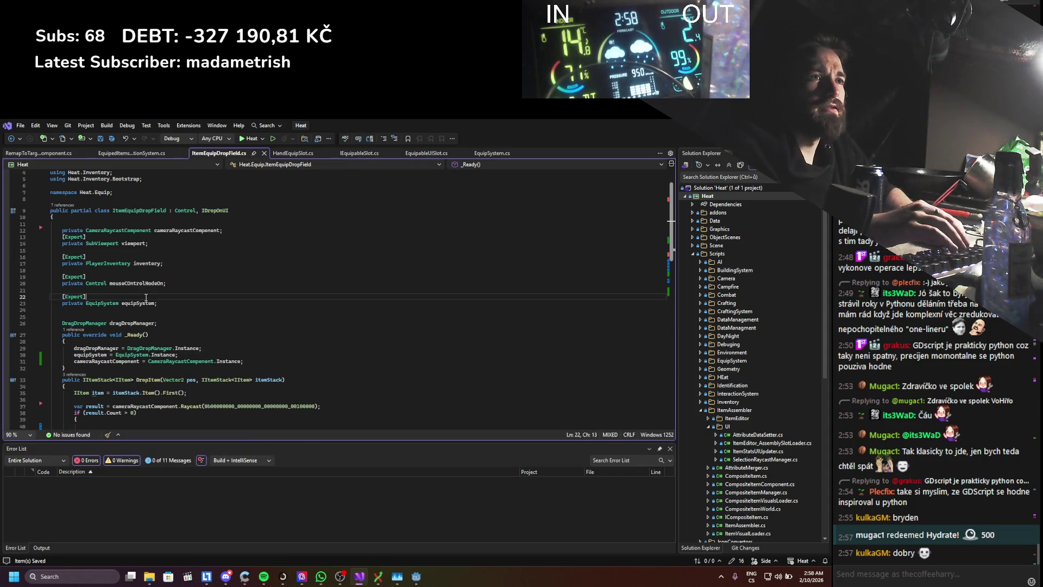
{"action": "key", "text": "BackSpace"}
{"action": "key", "text": "BackSpace"}
{"action": "key", "text": "BackSpace"}
{"action": "key", "text": "BackSpace"}
- Delete the exported mouseControlNodeOn field lines and save ItemEquipDropField.cs
{"action": "key", "text": "ctrl+s"}
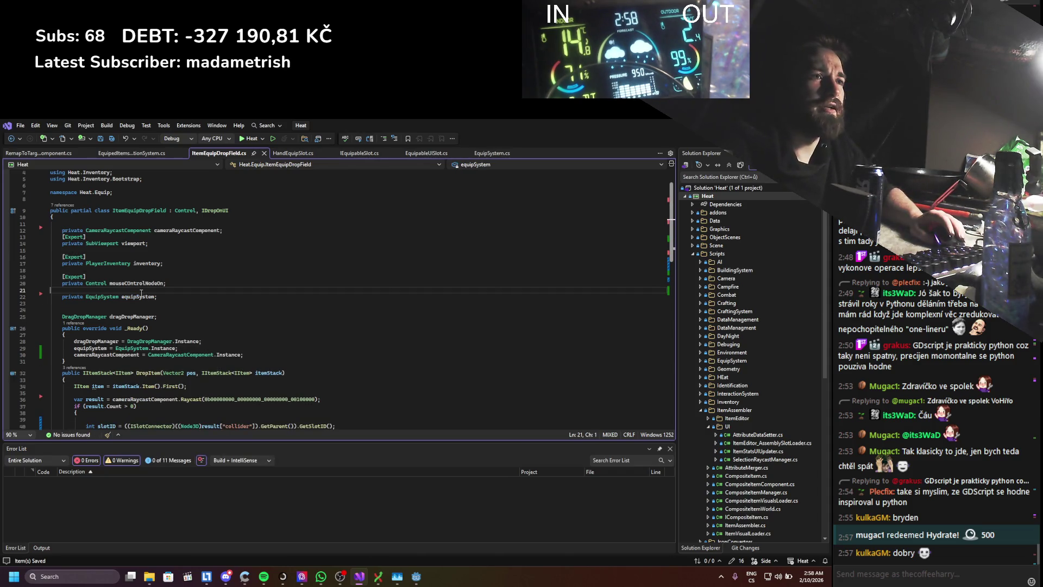
{"action": "scroll", "coordinate": [186, 314], "scroll_direction": "down", "scroll_amount": 6}
{"action": "scroll", "coordinate": [187, 313], "scroll_direction": "up", "scroll_amount": 2}
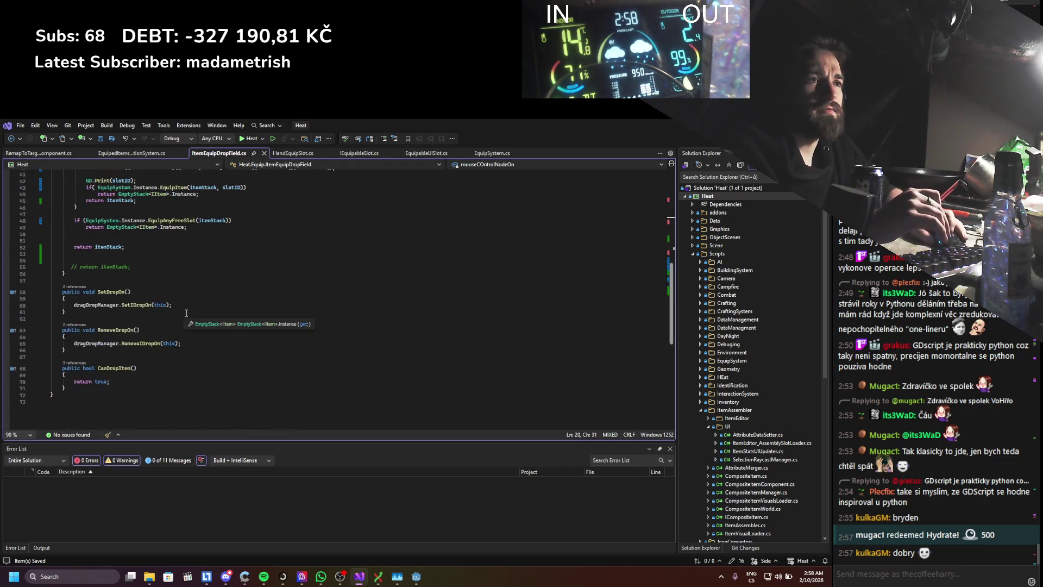
{"action": "scroll", "coordinate": [179, 305], "scroll_direction": "up", "scroll_amount": 2}
{"action": "scroll", "coordinate": [171, 297], "scroll_direction": "up", "scroll_amount": 2}
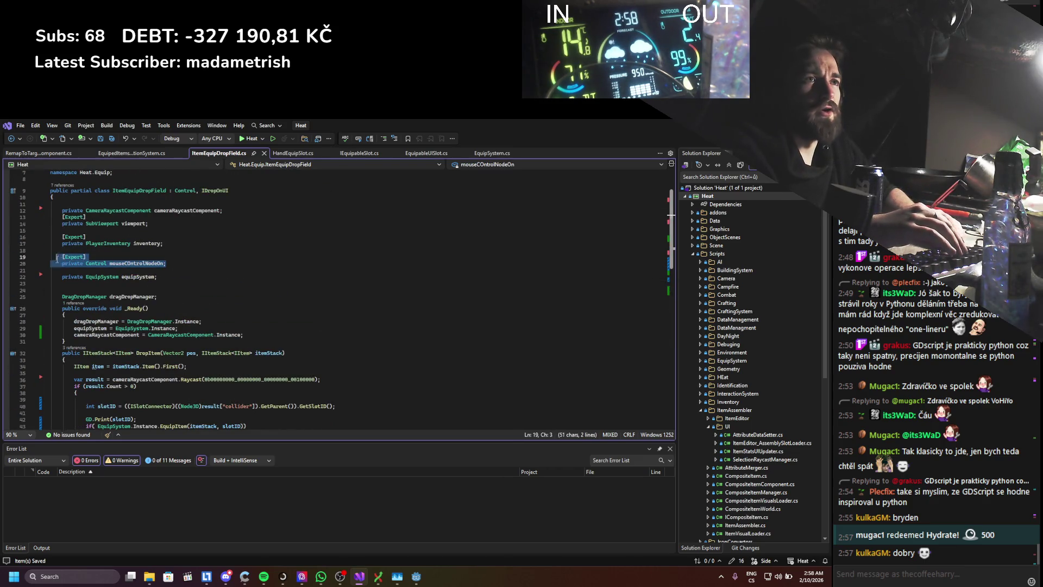
{"action": "key", "text": "shift+Up"}
{"action": "key", "text": "shift+Up"}
{"action": "key", "text": "shift+Up"}
{"action": "key", "text": "BackSpace"}
{"action": "scroll", "coordinate": [194, 306], "scroll_direction": "down", "scroll_amount": 2}
{"action": "key", "text": "ctrl+s"}
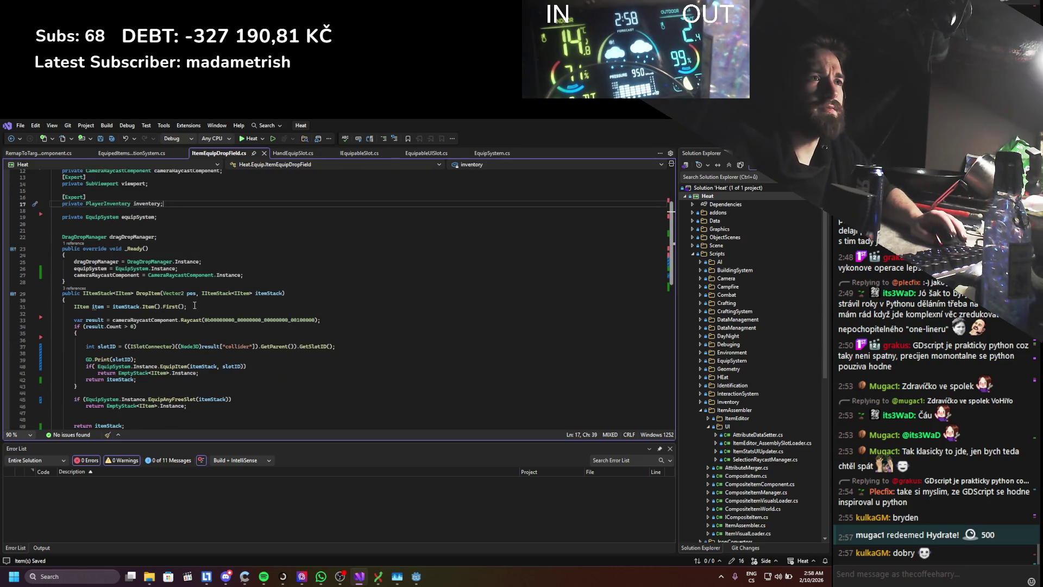
{"action": "scroll", "coordinate": [194, 306], "scroll_direction": "down", "scroll_amount": 3}
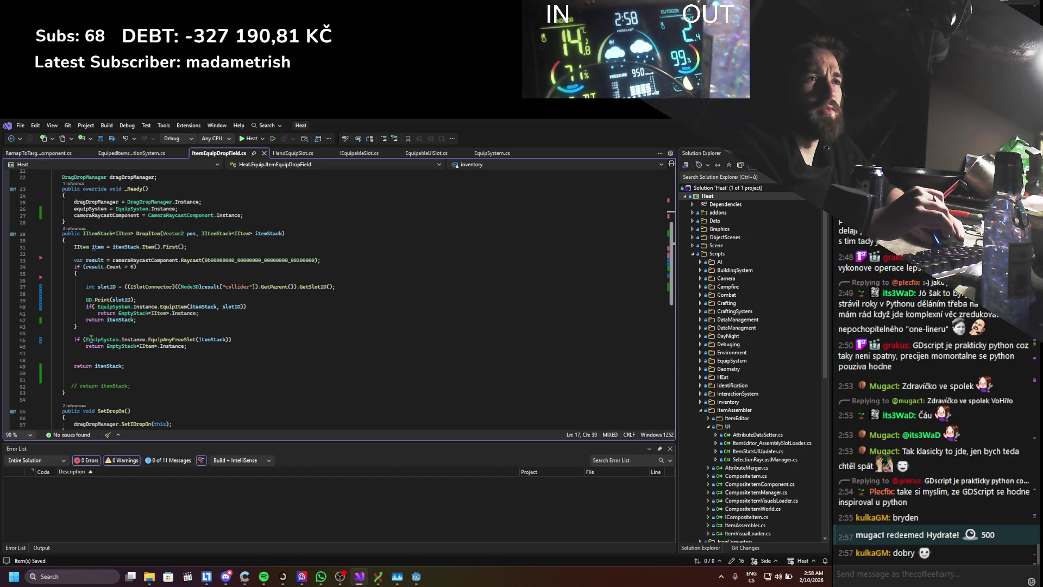
{"action": "left_click_drag", "start_coordinate": [85, 340], "coordinate": [140, 339]}
{"action": "scroll", "coordinate": [130, 303], "scroll_direction": "up", "scroll_amount": 5}
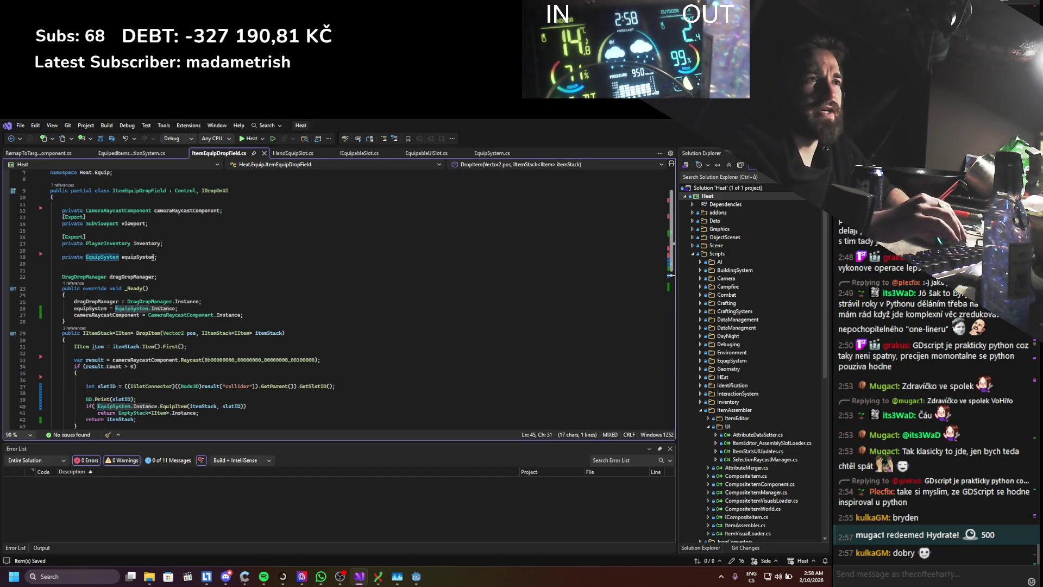
- Undo an accidental deletion of the equipSystem field declaration with Ctrl+Z
{"action": "left_click", "coordinate": [155, 257]}
{"action": "key", "text": "shift+Home"}
{"action": "key", "text": "BackSpace"}
{"action": "key", "text": "BackSpace"}
{"action": "key", "text": "BackSpace"}
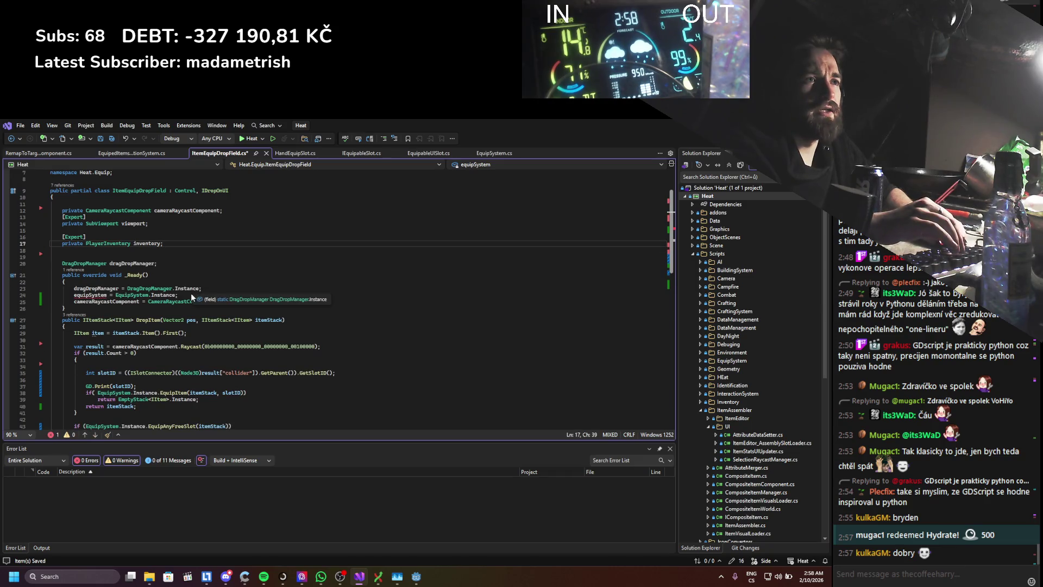
{"action": "key", "text": "Return"}
{"action": "scroll", "coordinate": [193, 297], "scroll_direction": "down", "scroll_amount": 3}
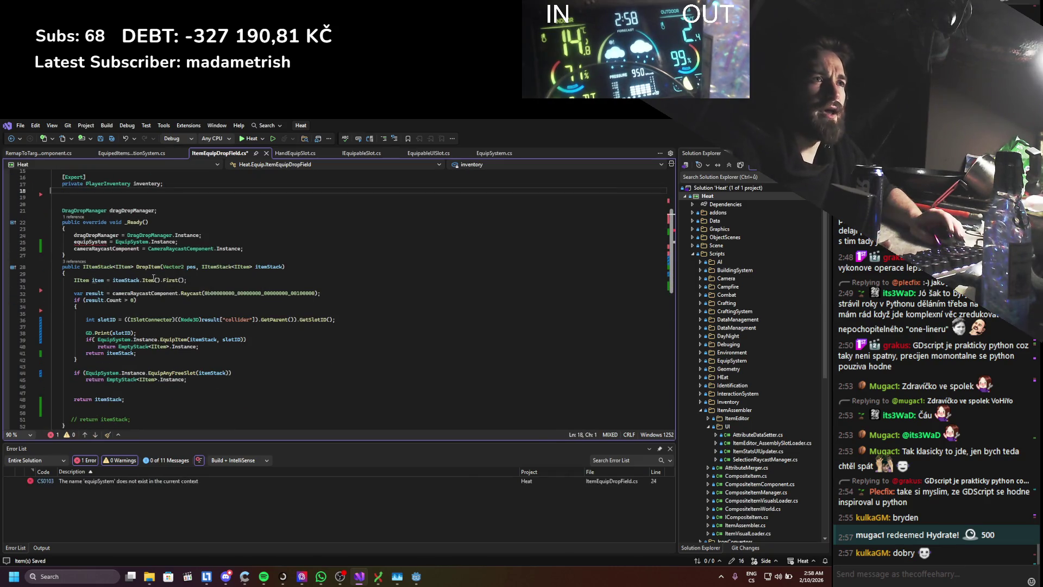
{"action": "key", "text": "ctrl+z"}
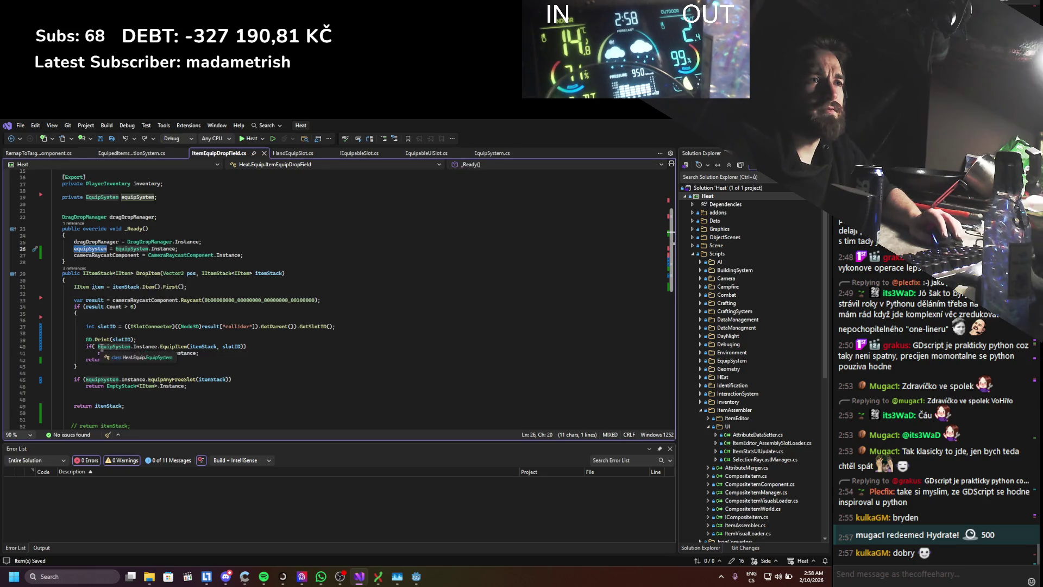
- Replace EquipSystem.Instance with the equipSystem field on lines 40 and 45 of DropItem
{"action": "double_click", "coordinate": [115, 347]}
{"action": "key", "text": "ctrl+v"}
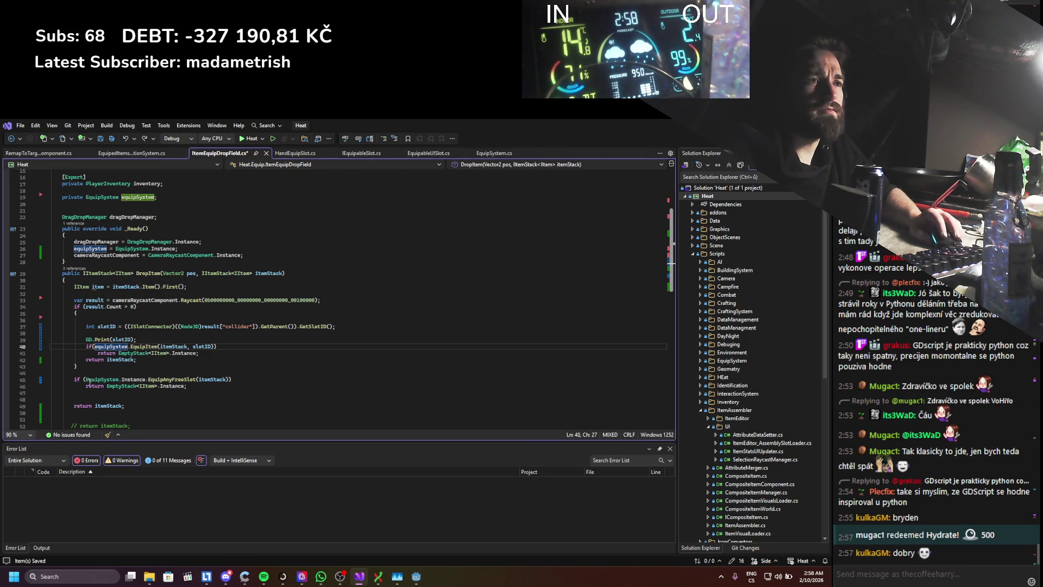
{"action": "left_click_drag", "start_coordinate": [85, 380], "coordinate": [148, 379]}
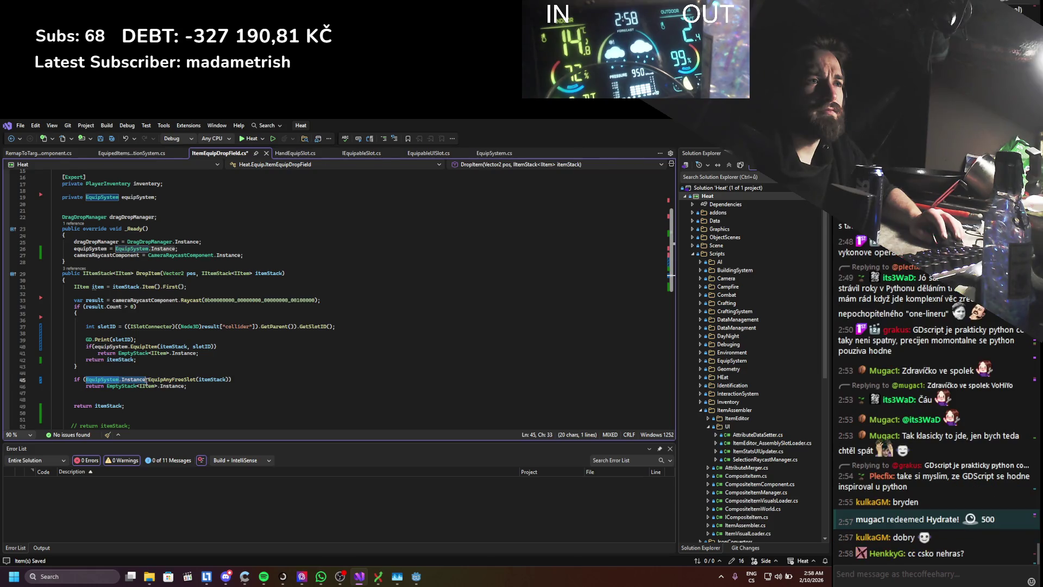
{"action": "key", "text": "ctrl+v"}
{"action": "scroll", "coordinate": [155, 398], "scroll_direction": "down", "scroll_amount": 7}
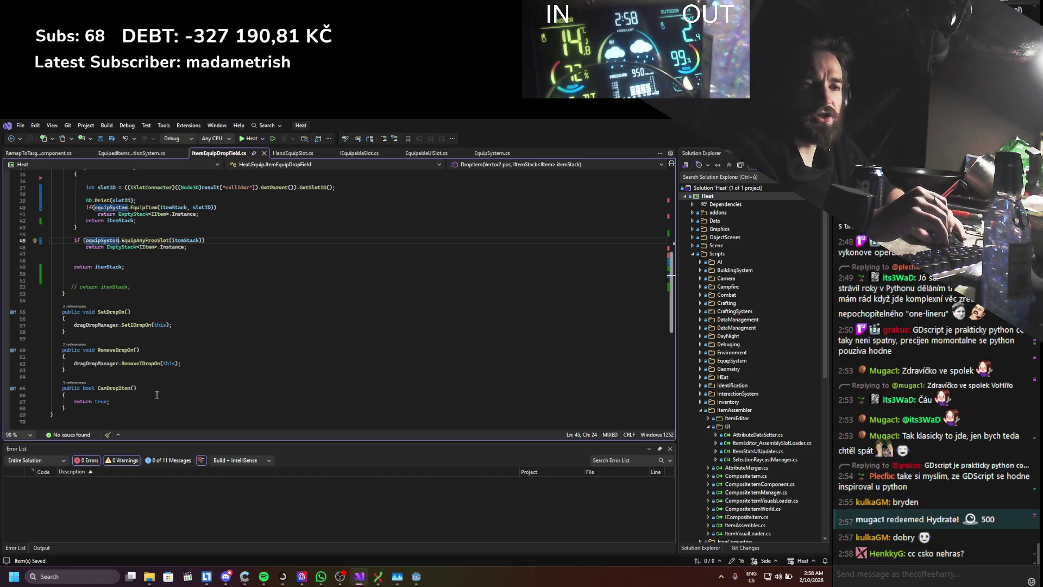
{"action": "scroll", "coordinate": [156, 395], "scroll_direction": "up", "scroll_amount": 1}
{"action": "scroll", "coordinate": [156, 395], "scroll_direction": "up", "scroll_amount": 2}
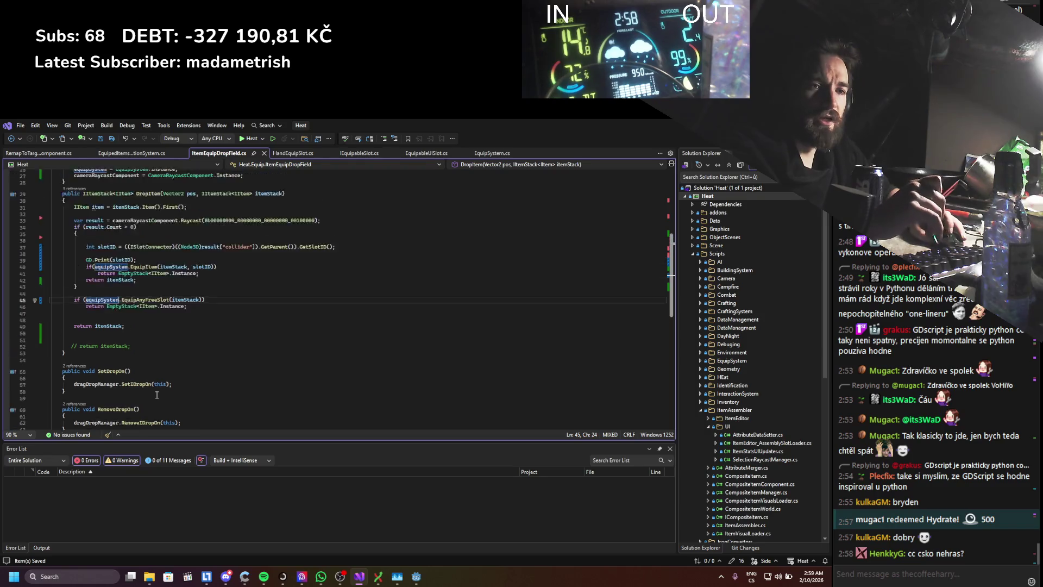
{"action": "scroll", "coordinate": [156, 395], "scroll_direction": "up", "scroll_amount": 2}
{"action": "scroll", "coordinate": [157, 390], "scroll_direction": "down", "scroll_amount": 5}
{"action": "scroll", "coordinate": [158, 391], "scroll_direction": "down", "scroll_amount": 1}
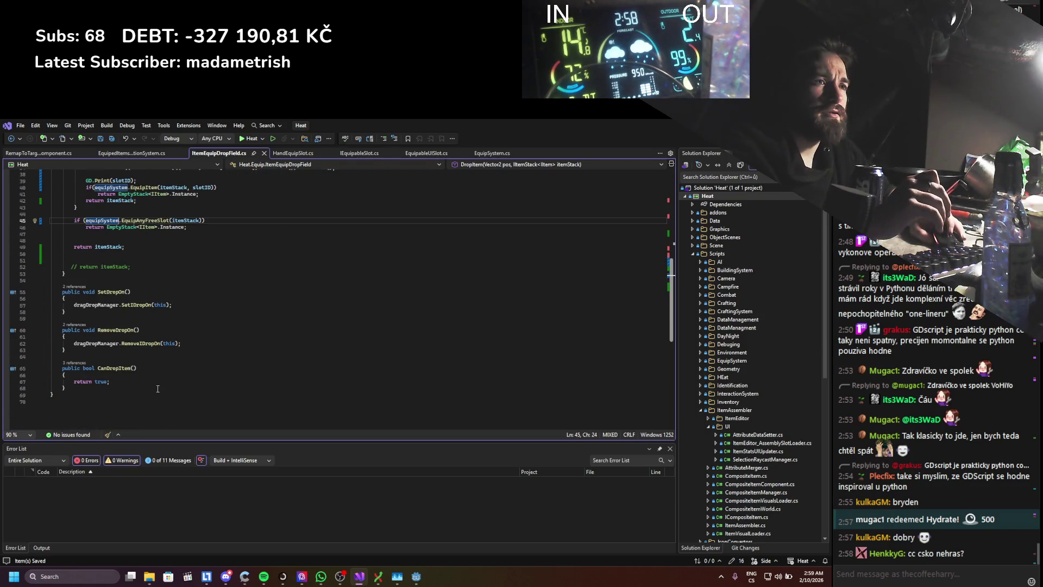
{"action": "scroll", "coordinate": [157, 389], "scroll_direction": "up", "scroll_amount": 2}
{"action": "scroll", "coordinate": [157, 389], "scroll_direction": "up", "scroll_amount": 2}
{"action": "scroll", "coordinate": [157, 388], "scroll_direction": "up", "scroll_amount": 2}
{"action": "scroll", "coordinate": [158, 387], "scroll_direction": "up", "scroll_amount": 2}
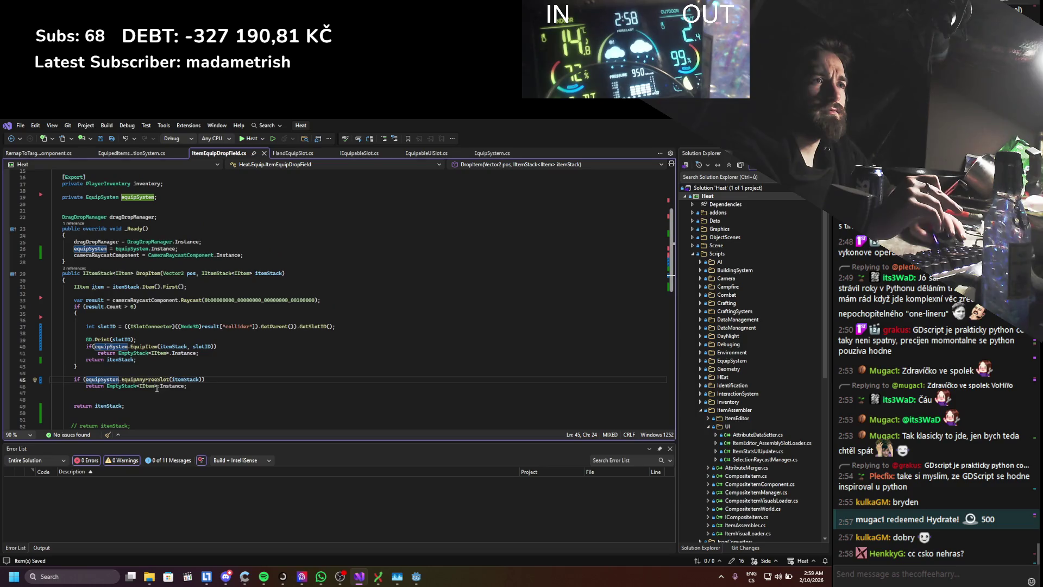
- Delete the GD.Print(slotID) debug line, check the inventory and viewport fields, and Alt+Tab to Godot
{"action": "left_click_drag", "start_coordinate": [142, 339], "coordinate": [50, 340]}
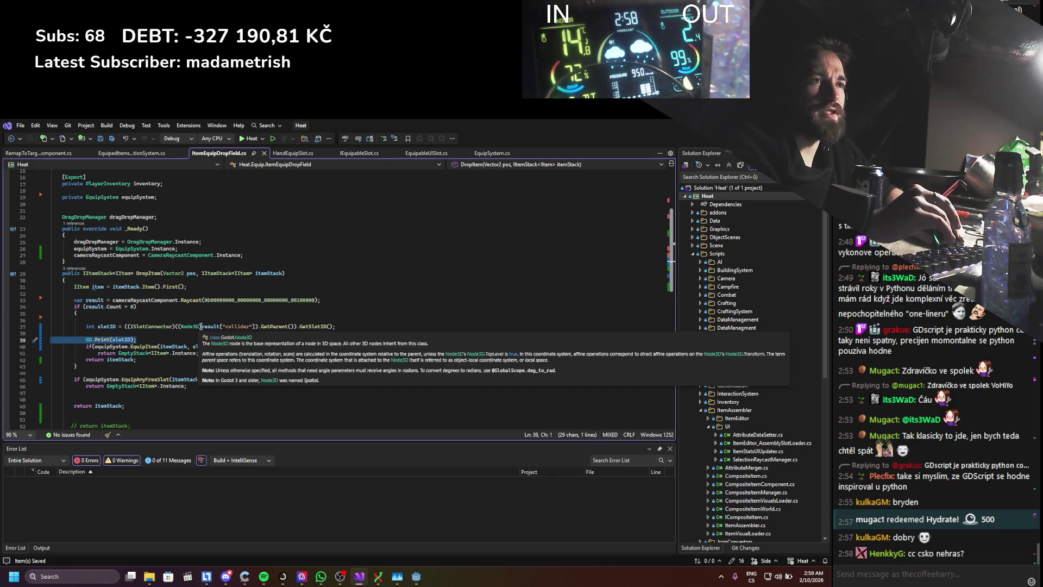
{"action": "key", "text": "BackSpace"}
{"action": "key", "text": "BackSpace"}
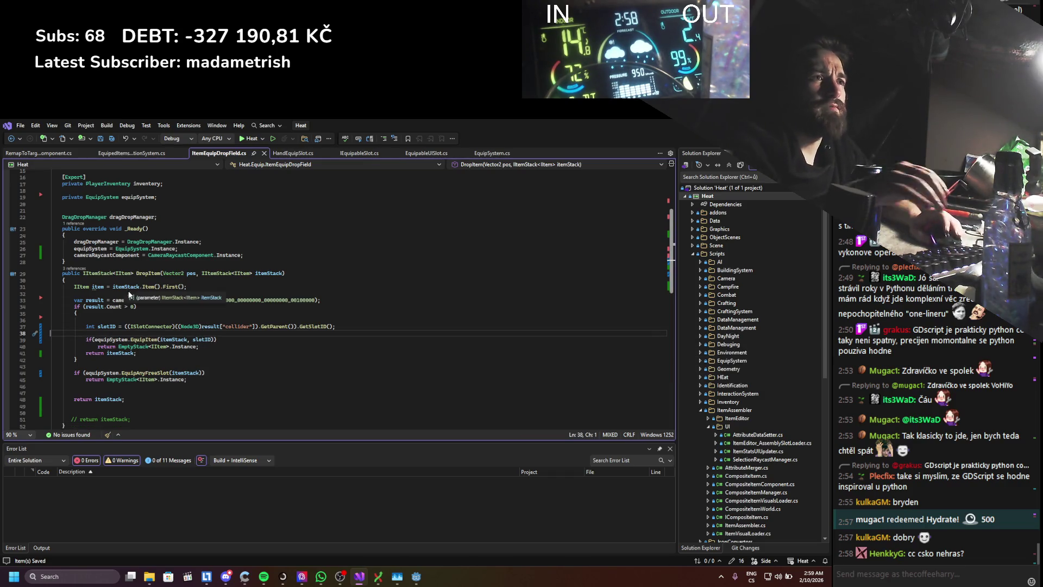
{"action": "scroll", "coordinate": [139, 243], "scroll_direction": "up", "scroll_amount": 3}
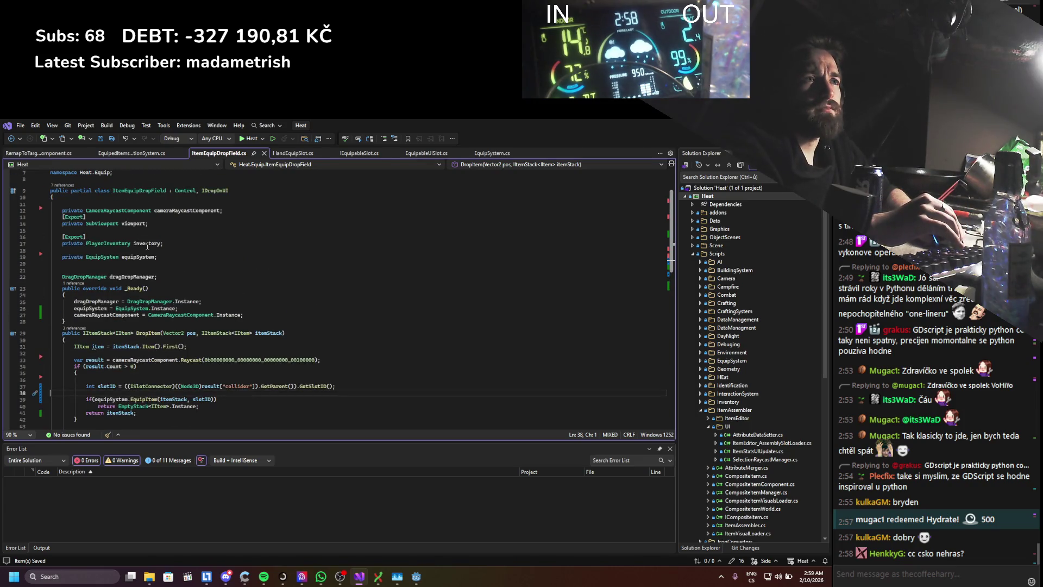
{"action": "left_click", "coordinate": [147, 244]}
{"action": "left_click", "coordinate": [143, 223]}
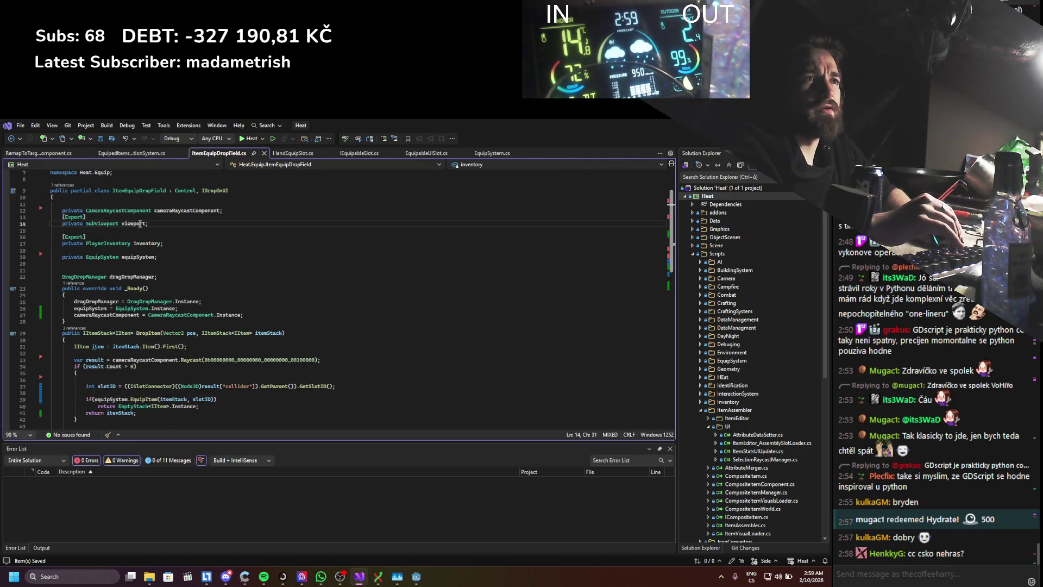
{"action": "scroll", "coordinate": [187, 266], "scroll_direction": "down", "scroll_amount": 2}
{"action": "scroll", "coordinate": [187, 266], "scroll_direction": "down", "scroll_amount": 2}
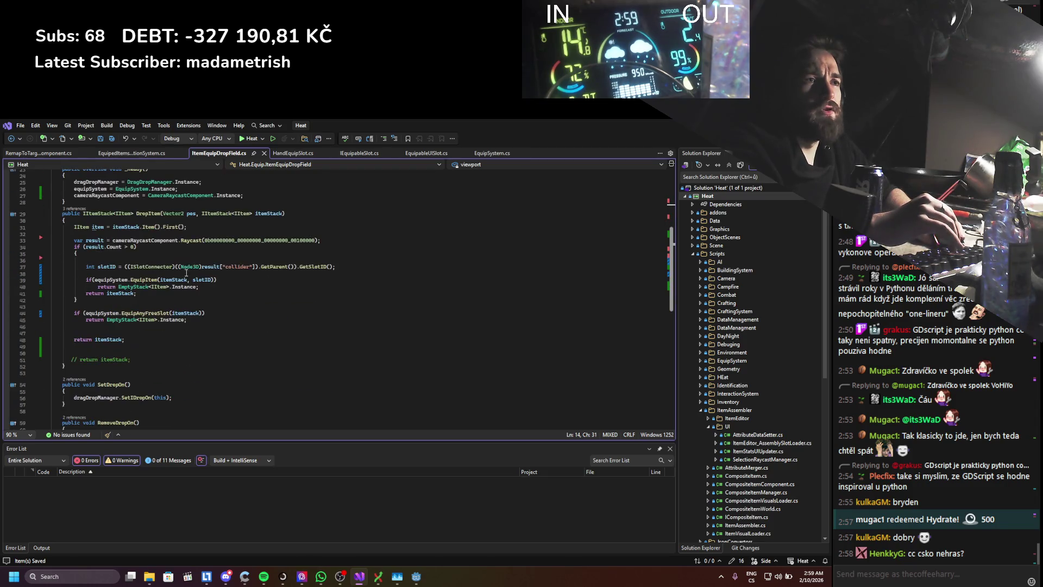
{"action": "scroll", "coordinate": [187, 269], "scroll_direction": "down", "scroll_amount": 1}
{"action": "scroll", "coordinate": [186, 273], "scroll_direction": "down", "scroll_amount": 2}
{"action": "scroll", "coordinate": [186, 272], "scroll_direction": "up", "scroll_amount": 4}
{"action": "scroll", "coordinate": [245, 264], "scroll_direction": "up", "scroll_amount": 4}
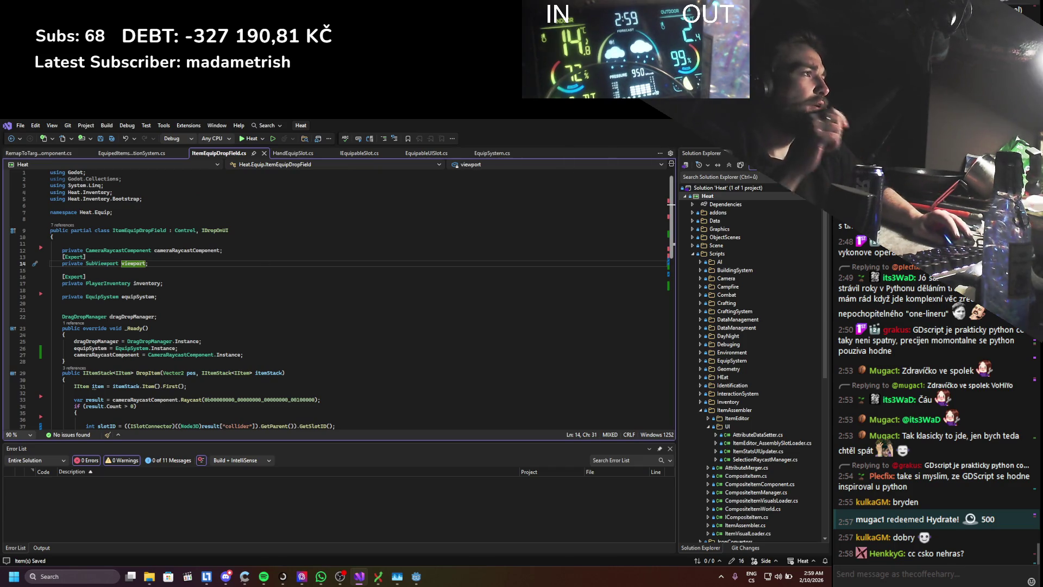
{"action": "key", "text": "alt+Tab"}
- Rebuild the C# project, then open the EquipedItemsSelectionSystem node's script in Visual Studio
{"action": "left_click", "coordinate": [682, 138]}
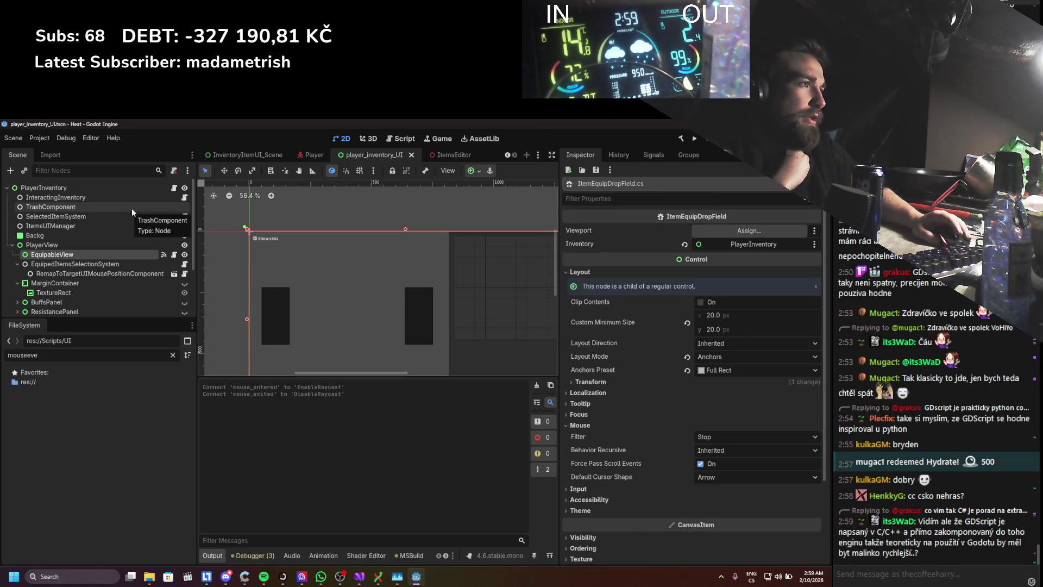
{"action": "left_click", "coordinate": [65, 267]}
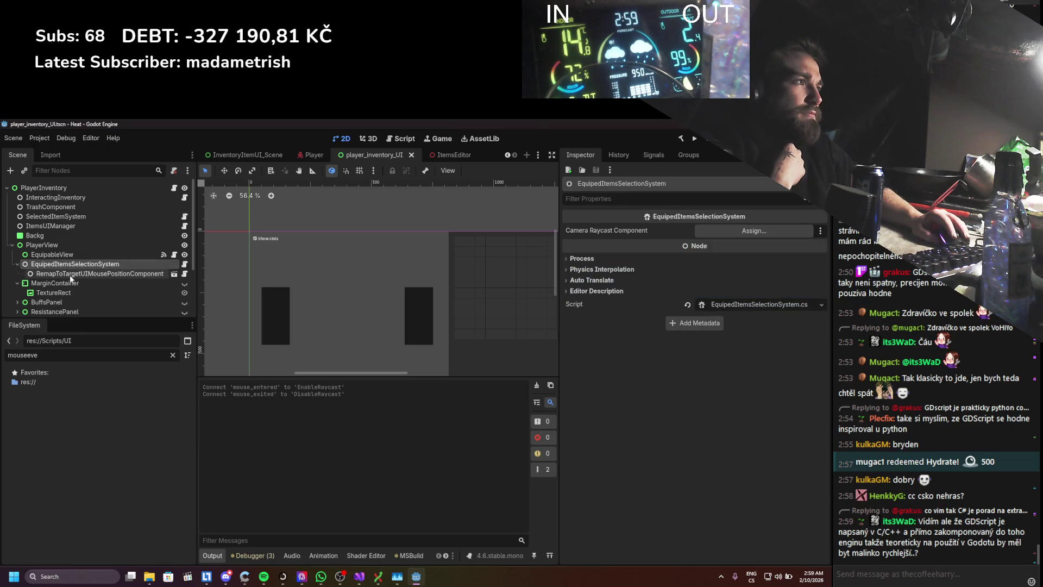
{"action": "left_click", "coordinate": [183, 265]}
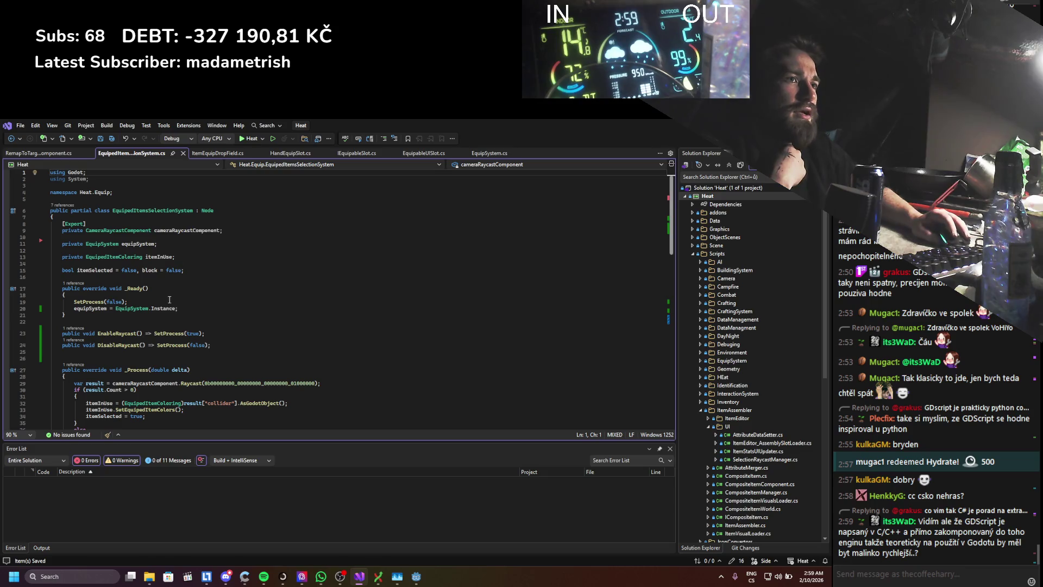
- Add cameraRaycastComponent = CameraRaycastComponent.Instance to _Ready, then Alt+Tab back to Godot
{"action": "left_click", "coordinate": [194, 307]}
{"action": "key", "text": "Return"}
{"action": "type", "text": "cameraRaycastComponent = Ca"}
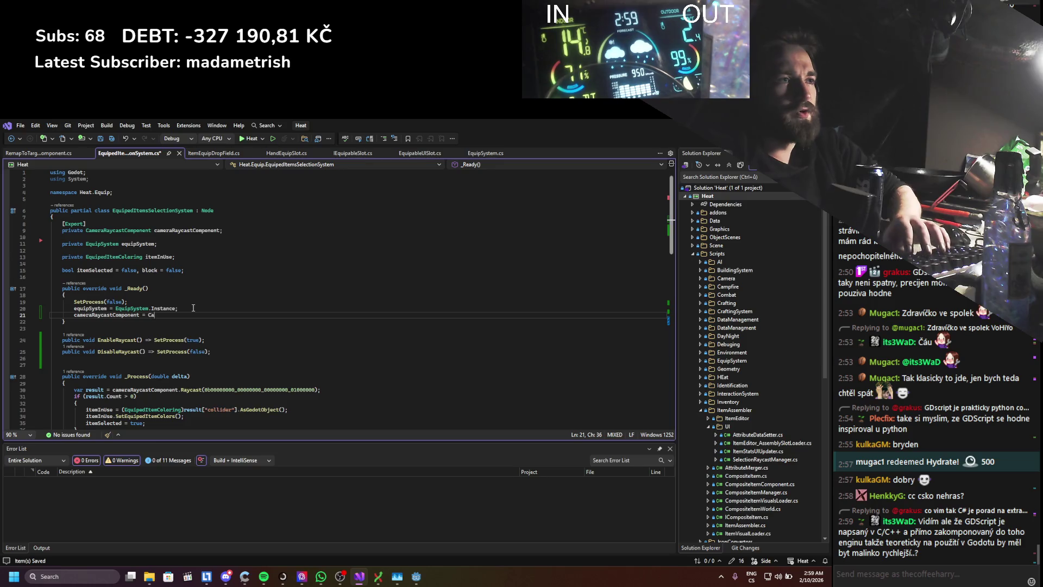
{"action": "type", "text": " m"}
{"action": "key", "text": "Tab"}
{"action": "type", "text": ".Instance;"}
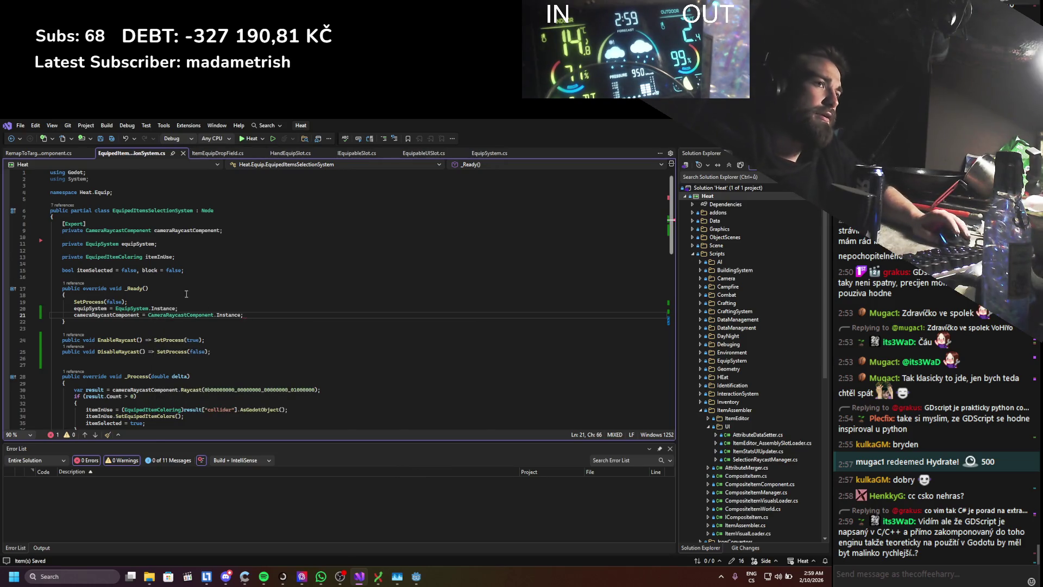
{"action": "left_click", "coordinate": [229, 219]}
{"action": "scroll", "coordinate": [216, 310], "scroll_direction": "down", "scroll_amount": 5}
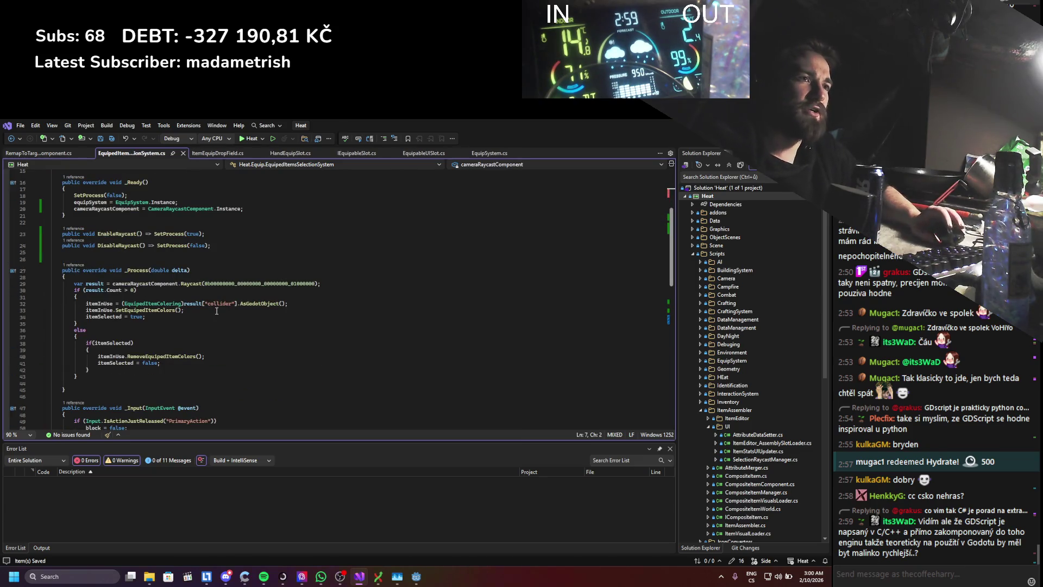
{"action": "scroll", "coordinate": [216, 310], "scroll_direction": "down", "scroll_amount": 7}
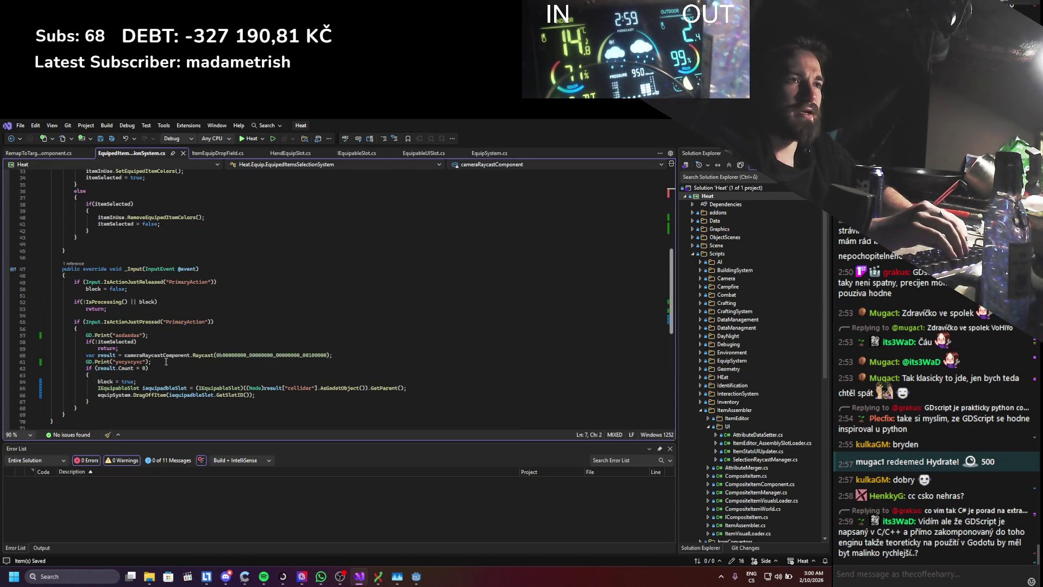
{"action": "key", "text": "alt+Tab"}
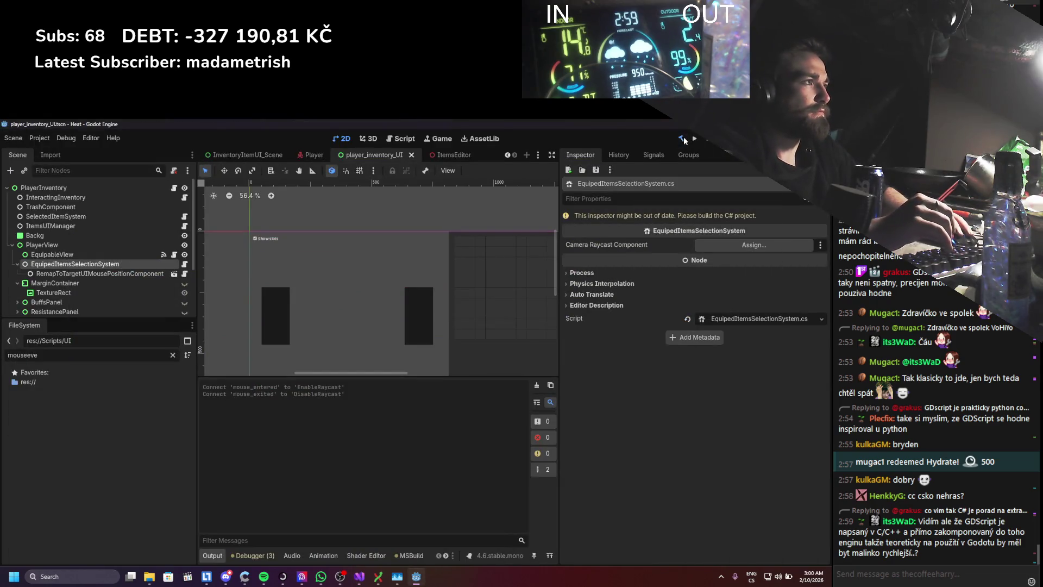
{"action": "left_click", "coordinate": [683, 138]}
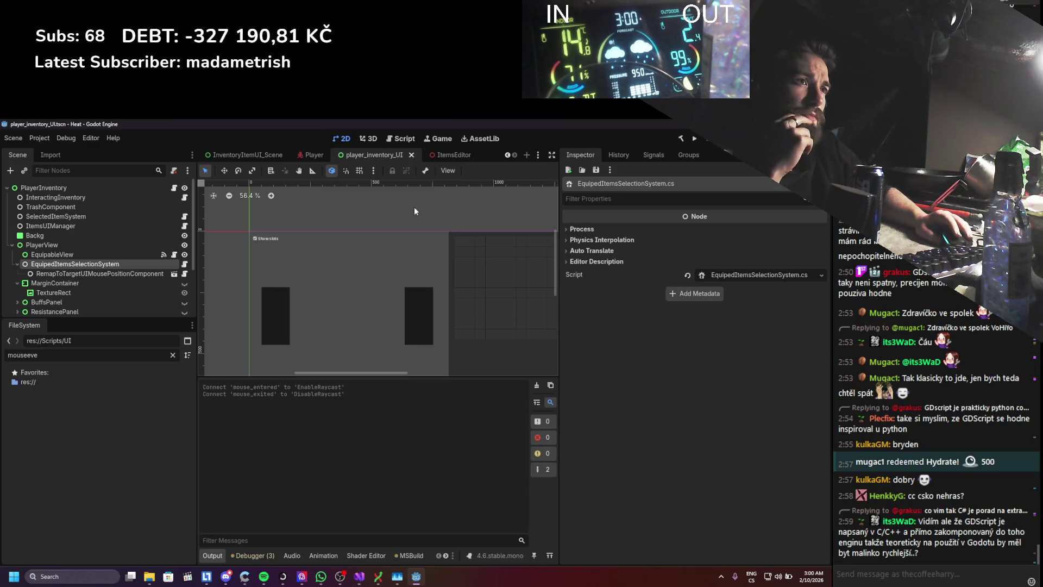
{"action": "left_click", "coordinate": [119, 204]}
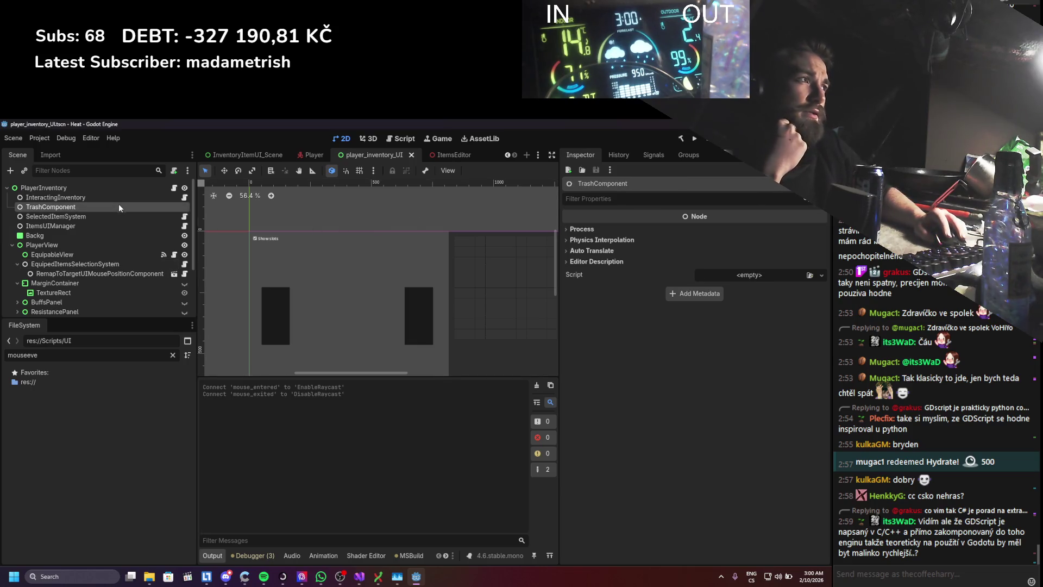
{"action": "left_click", "coordinate": [103, 234]}
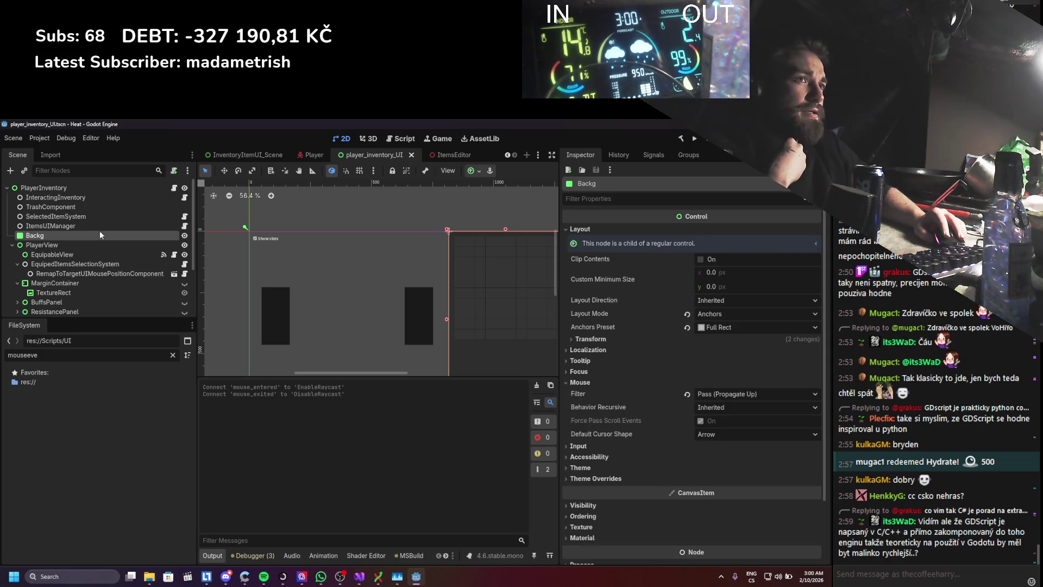
{"action": "left_click", "coordinate": [102, 229]}
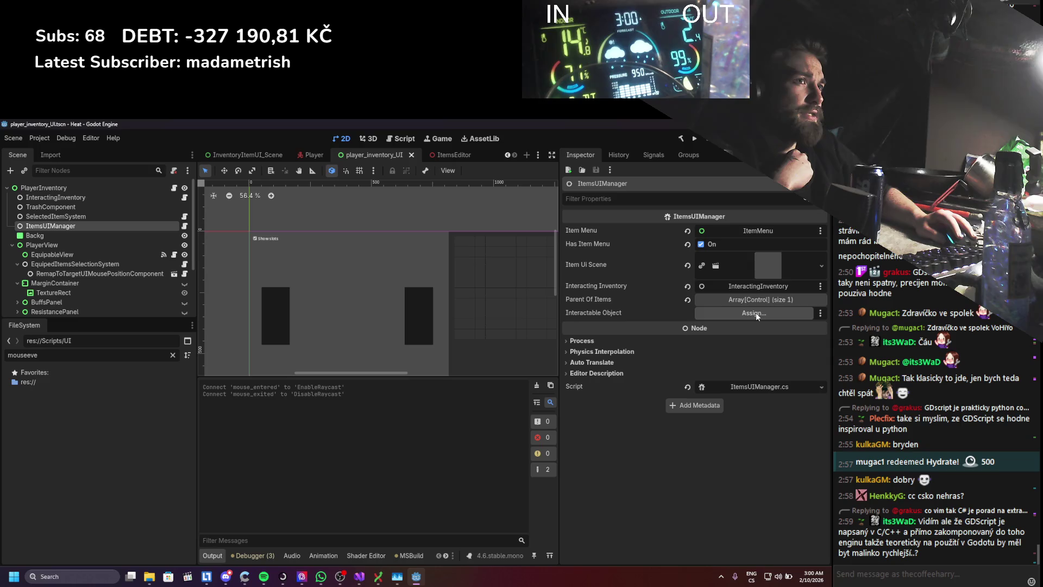
{"action": "left_click", "coordinate": [43, 188]}
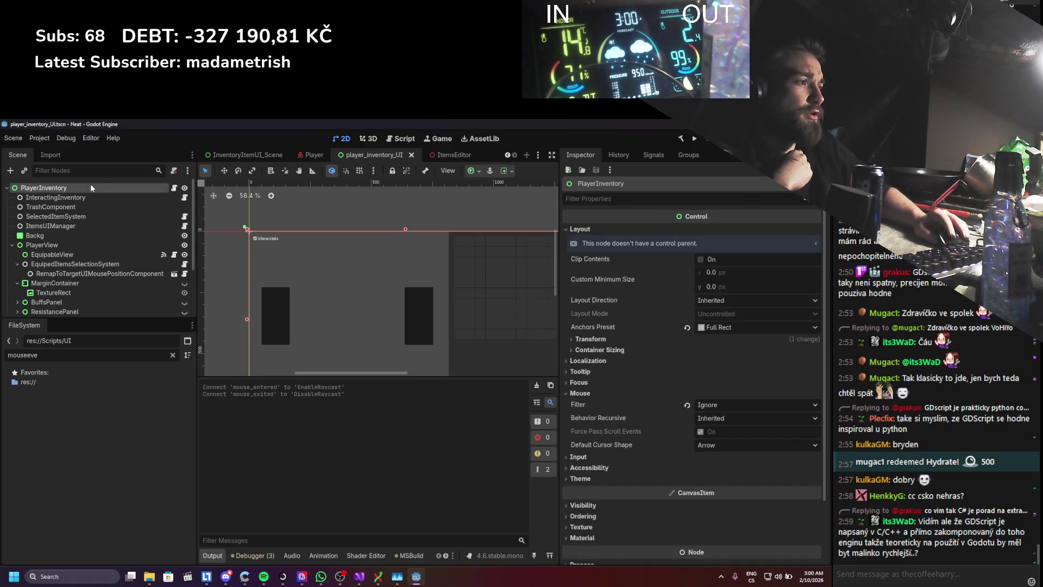
{"action": "scroll", "coordinate": [705, 408], "scroll_direction": "down", "scroll_amount": 5}
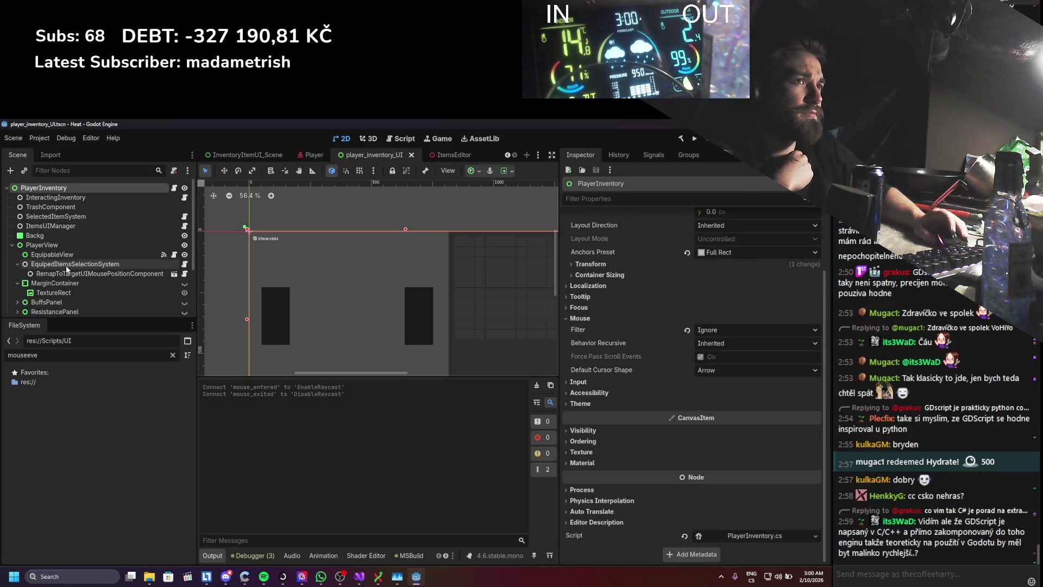
{"action": "left_click", "coordinate": [82, 226]}
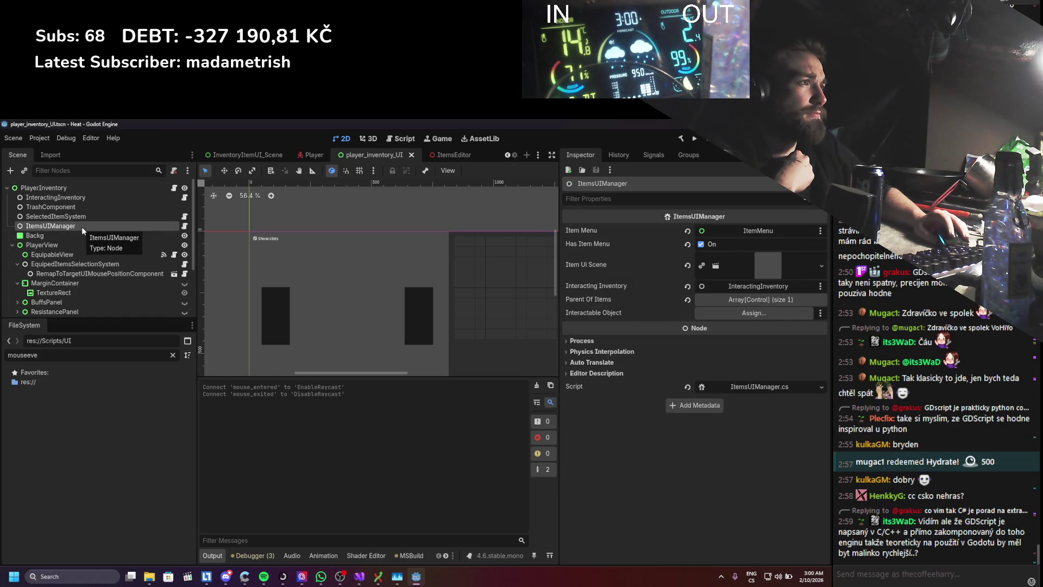
{"action": "left_click", "coordinate": [82, 216]}
{"action": "left_click", "coordinate": [85, 200]}
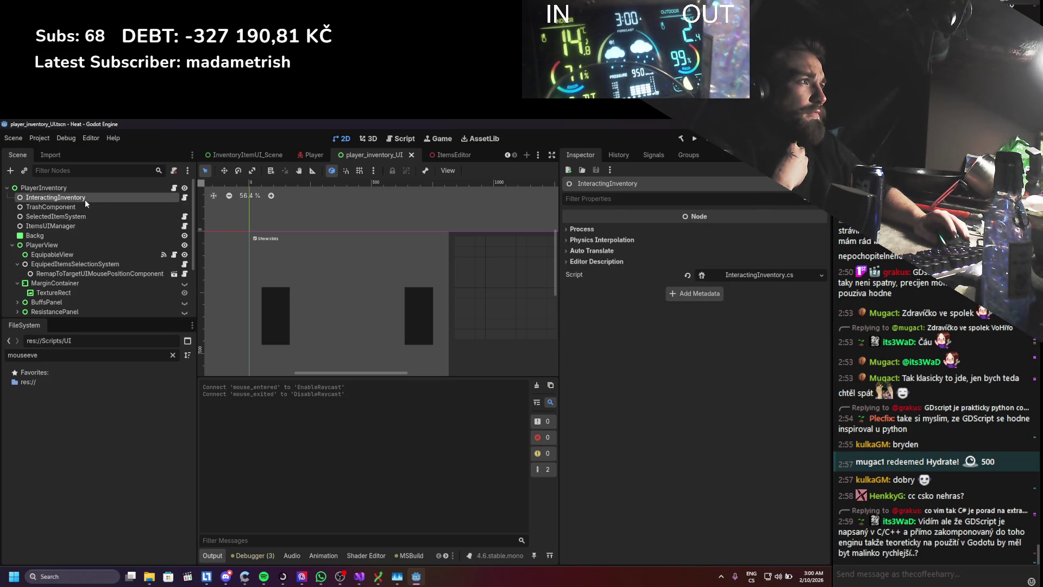
{"action": "scroll", "coordinate": [83, 213], "scroll_direction": "down", "scroll_amount": 1}
{"action": "left_click", "coordinate": [78, 222]}
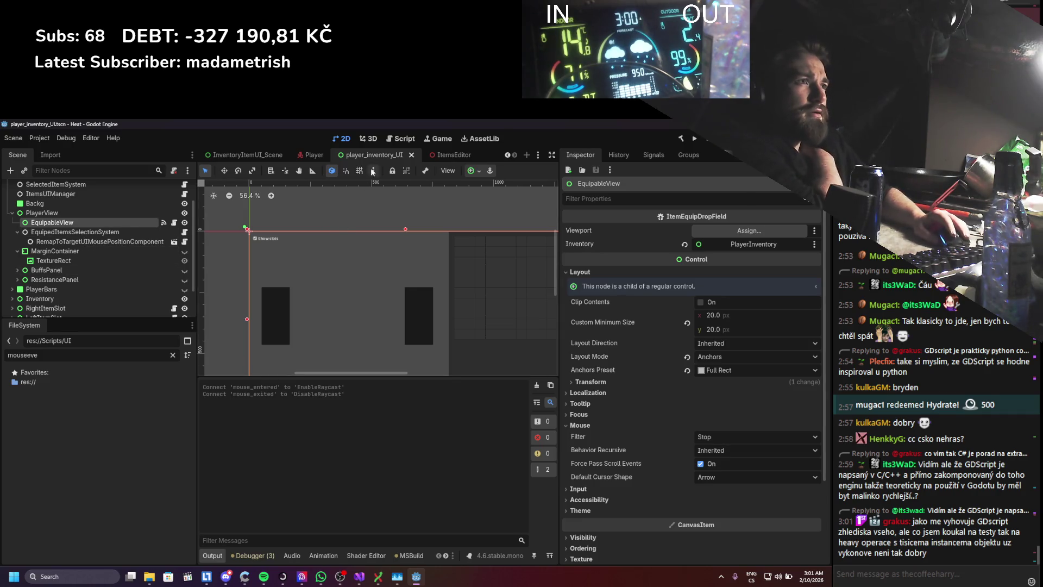
- In the Player scene, inspect PlayerInventory, SelectedItemSystem, ItemsUIManager and EquipedItemsSelectionSystem nodes
{"action": "left_click", "coordinate": [315, 155]}
{"action": "scroll", "coordinate": [118, 249], "scroll_direction": "up", "scroll_amount": 2}
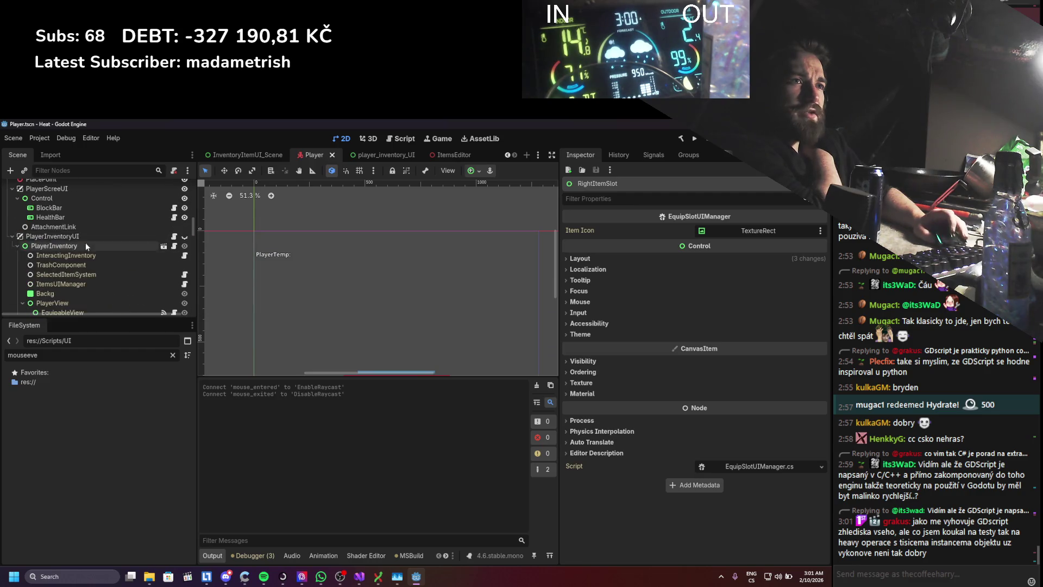
{"action": "left_click", "coordinate": [69, 247]}
{"action": "left_click", "coordinate": [69, 274]}
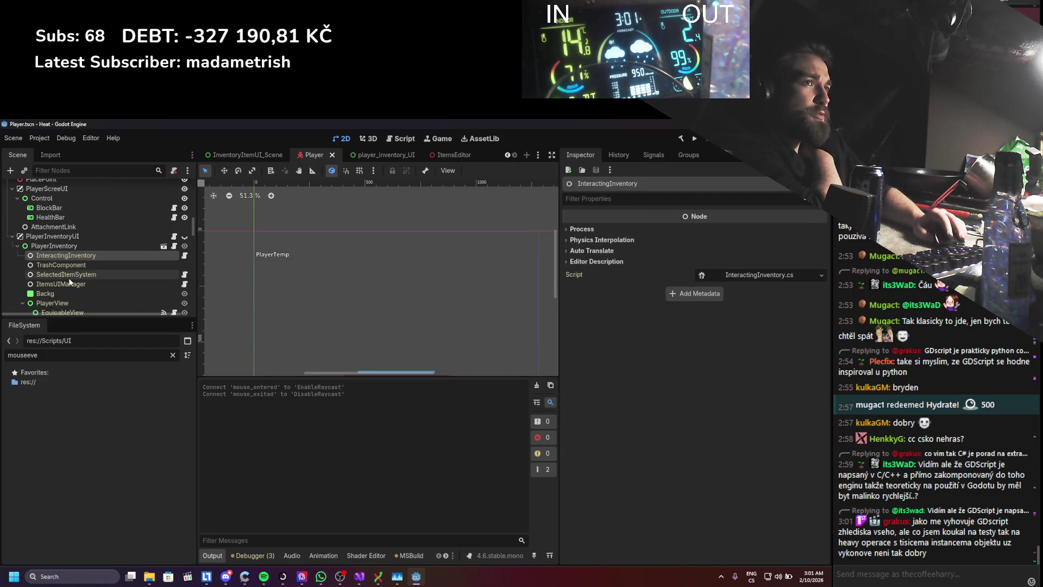
{"action": "left_click", "coordinate": [68, 285]}
{"action": "left_click", "coordinate": [70, 278]}
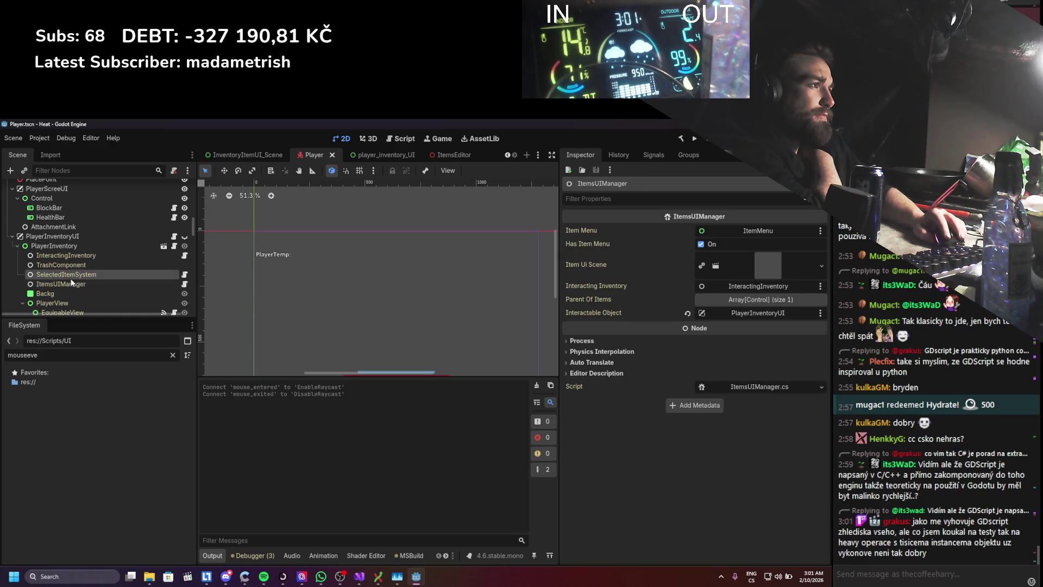
{"action": "left_click", "coordinate": [72, 284]}
{"action": "scroll", "coordinate": [72, 285], "scroll_direction": "down", "scroll_amount": 2}
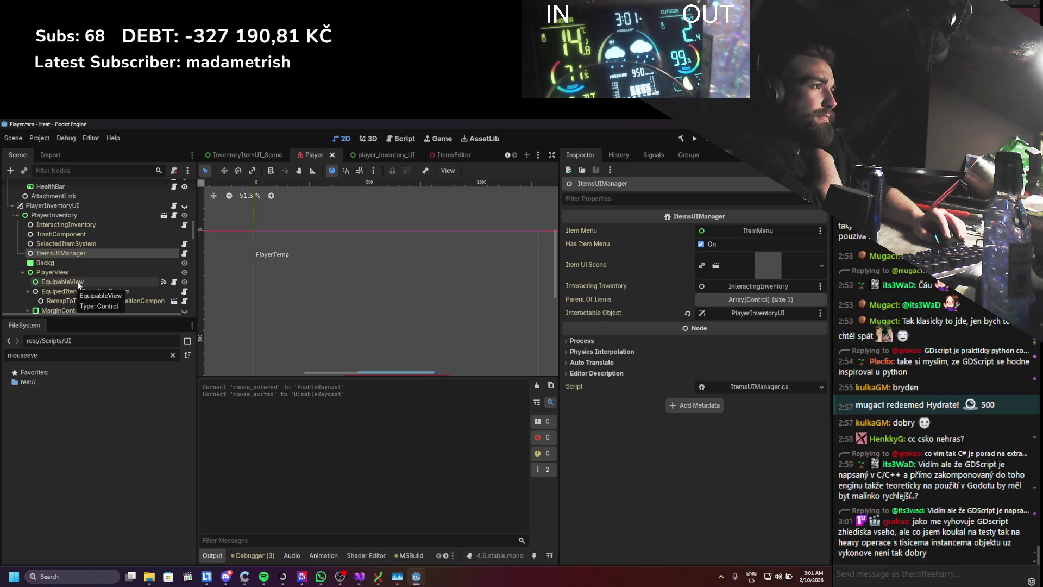
{"action": "left_click", "coordinate": [78, 282]}
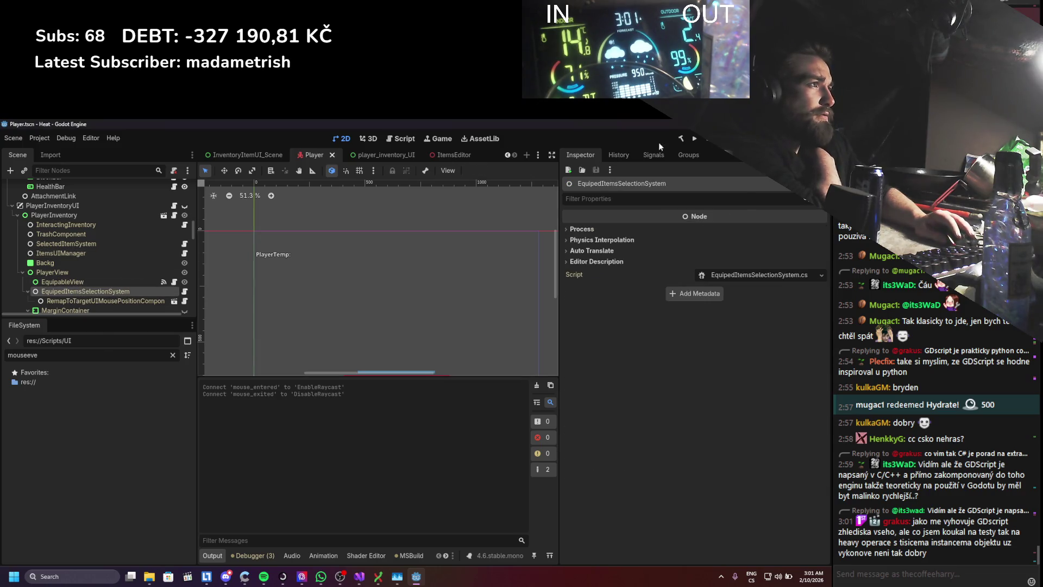
- Run the game, drag a stick into the hand, close it, and open the NullReferenceException source from Debugger Errors
{"action": "left_click", "coordinate": [695, 138]}
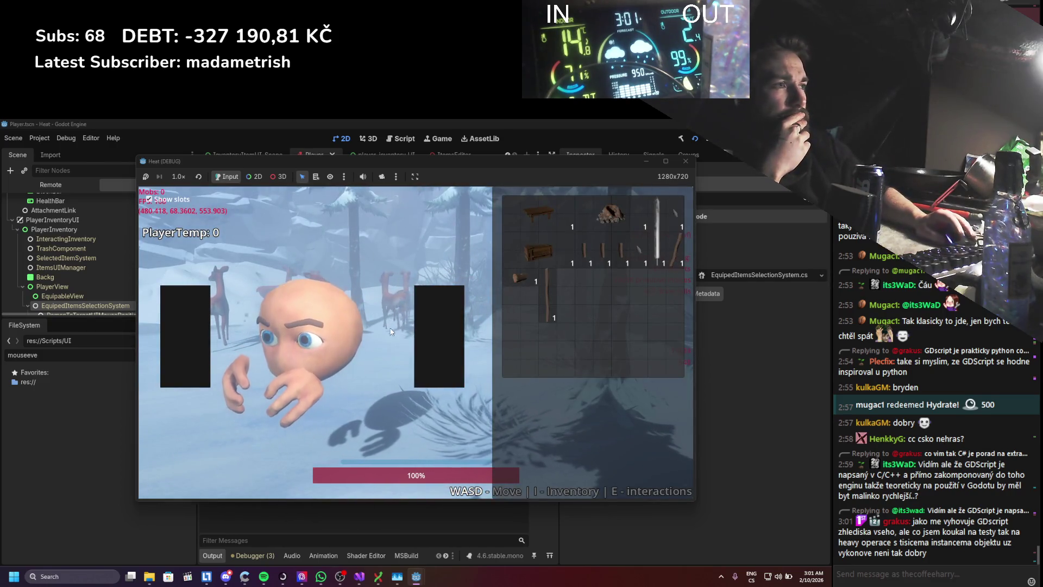
{"action": "mouse_move", "coordinate": [678, 249]}
{"action": "left_mouse_down"}
{"action": "mouse_move", "coordinate": [300, 406]}
{"action": "mouse_move", "coordinate": [652, 314]}
{"action": "left_mouse_up"}
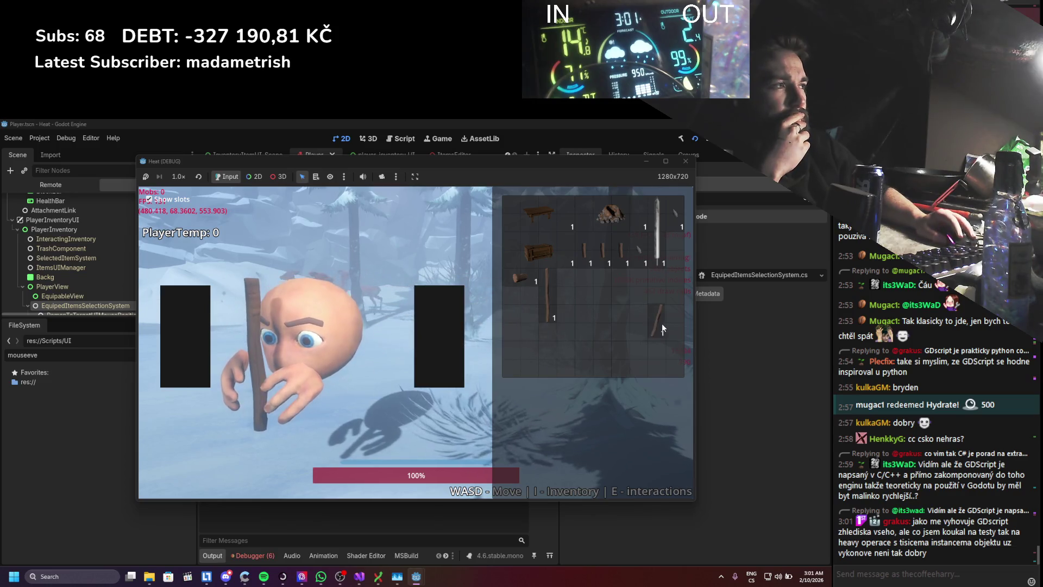
{"action": "left_click", "coordinate": [687, 164]}
{"action": "left_click", "coordinate": [245, 556]}
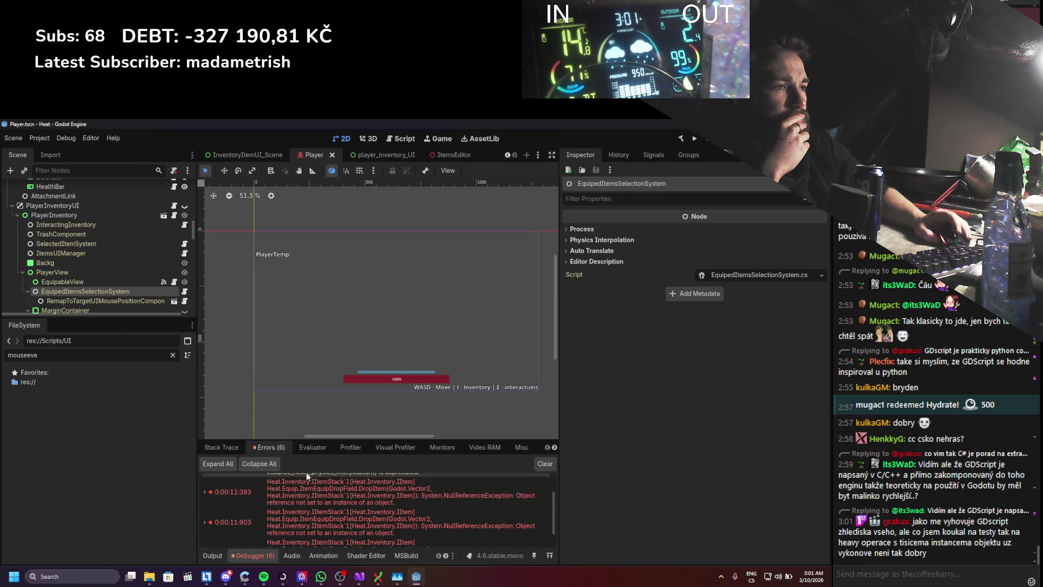
{"action": "double_click", "coordinate": [304, 478]}
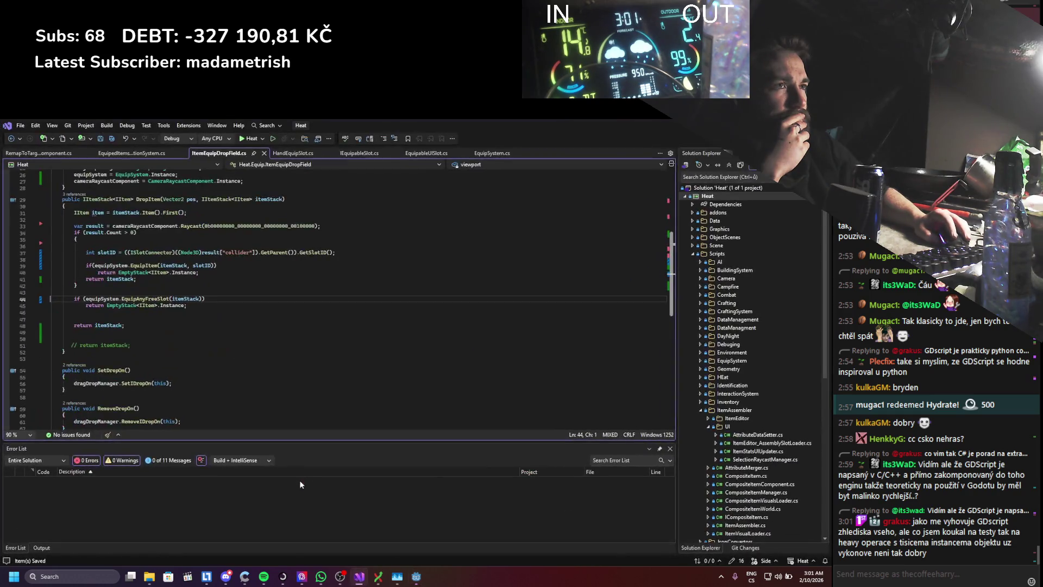
{"action": "scroll", "coordinate": [312, 324], "scroll_direction": "up", "scroll_amount": 3}
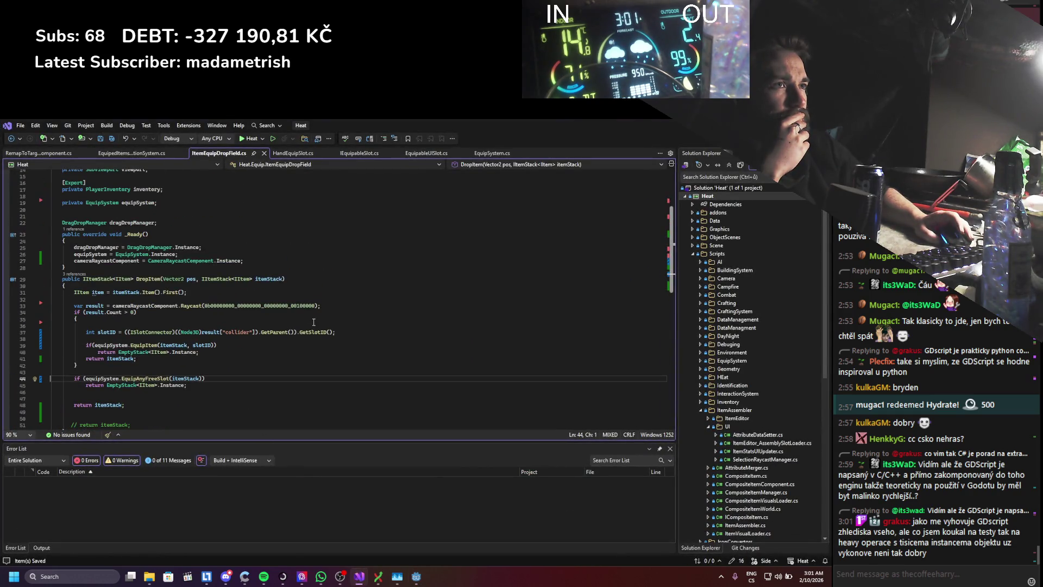
{"action": "scroll", "coordinate": [99, 385], "scroll_direction": "up", "scroll_amount": 4}
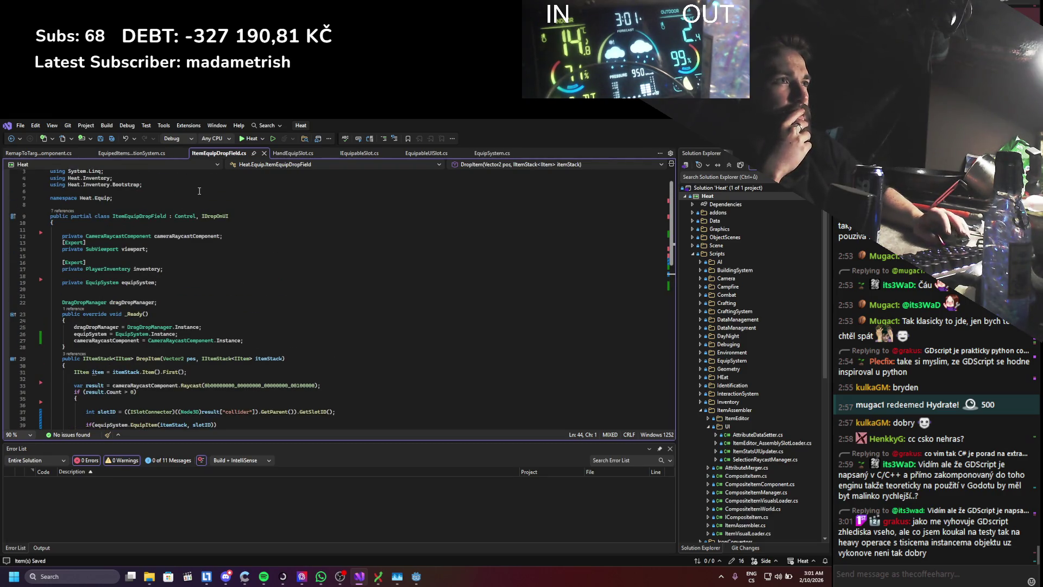
- In EquipSystem.cs, insert an _EnterTree override stub above _Ready
{"action": "left_click", "coordinate": [490, 153]}
{"action": "scroll", "coordinate": [244, 326], "scroll_direction": "up", "scroll_amount": 5}
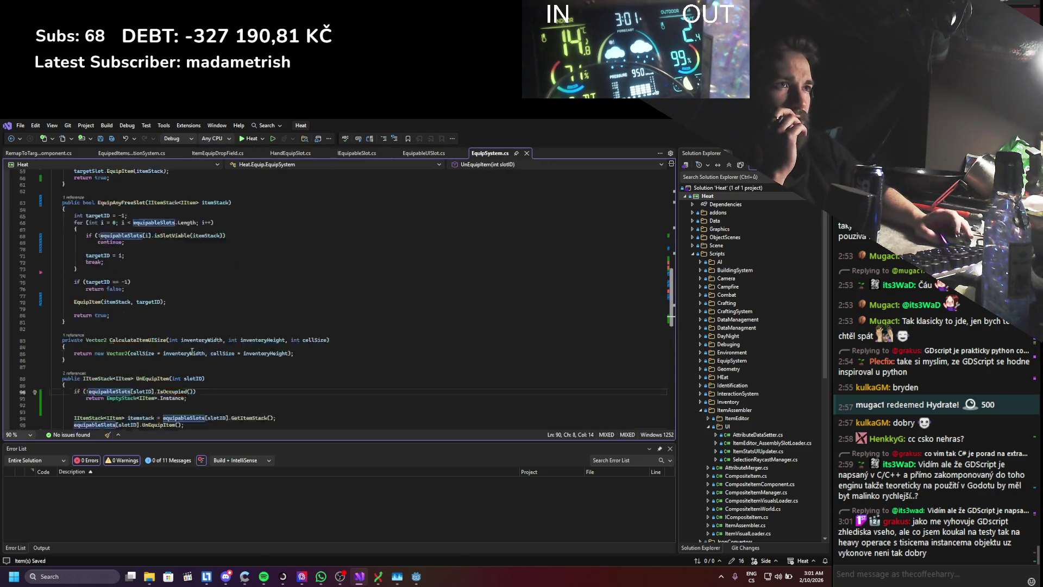
{"action": "scroll", "coordinate": [228, 334], "scroll_direction": "up", "scroll_amount": 5}
{"action": "scroll", "coordinate": [194, 339], "scroll_direction": "up", "scroll_amount": 5}
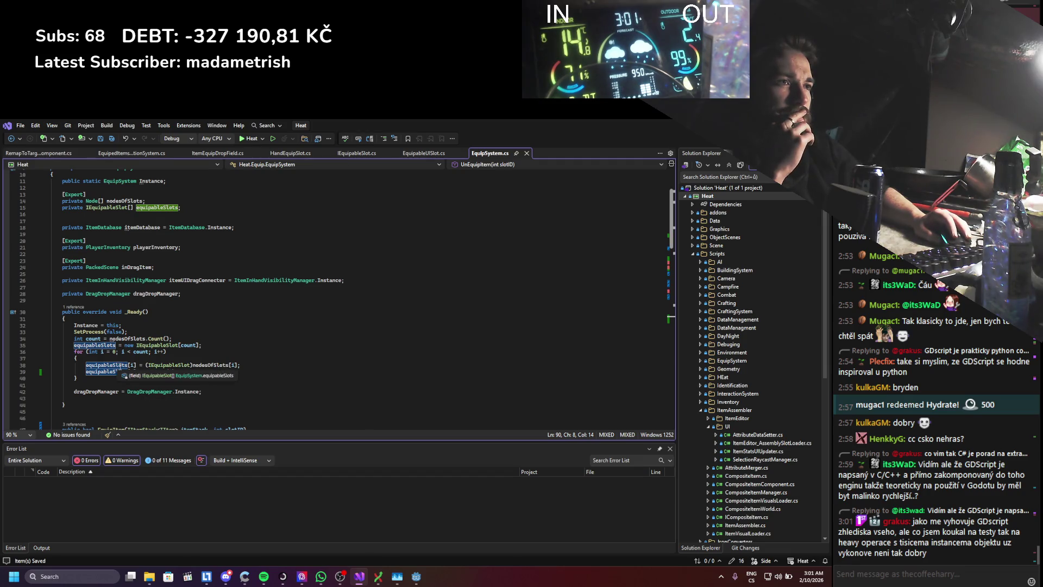
{"action": "left_click", "coordinate": [136, 304]}
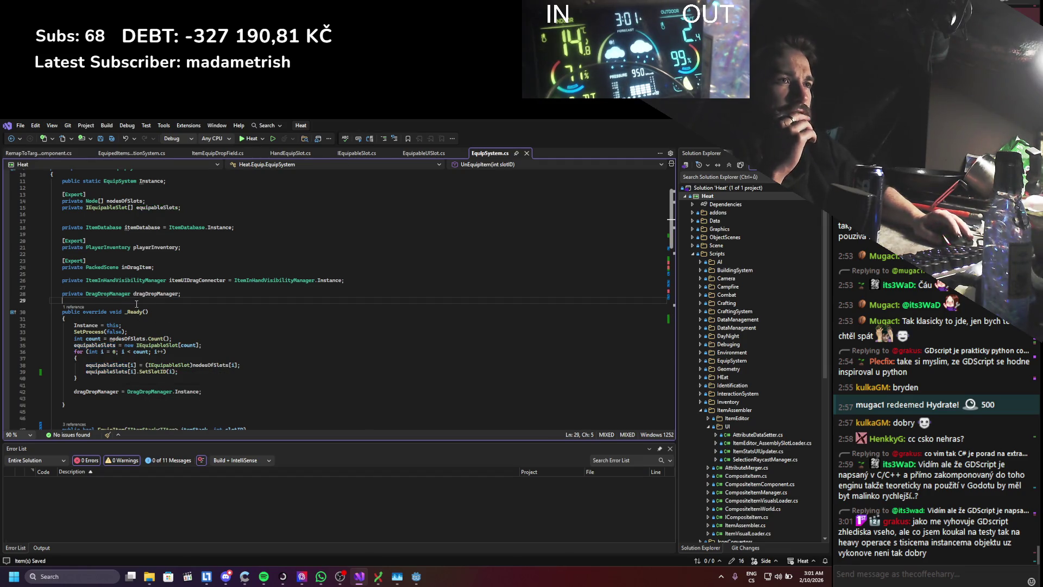
{"action": "key", "text": "Return"}
{"action": "key", "text": "Return"}
{"action": "type", "text": "enerride"}
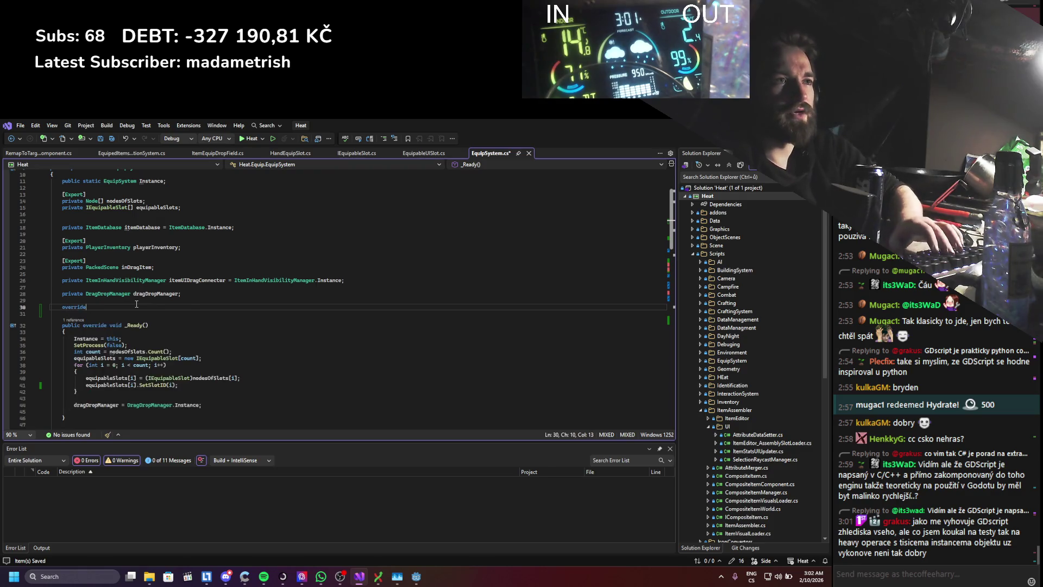
{"action": "key", "text": "Return"}
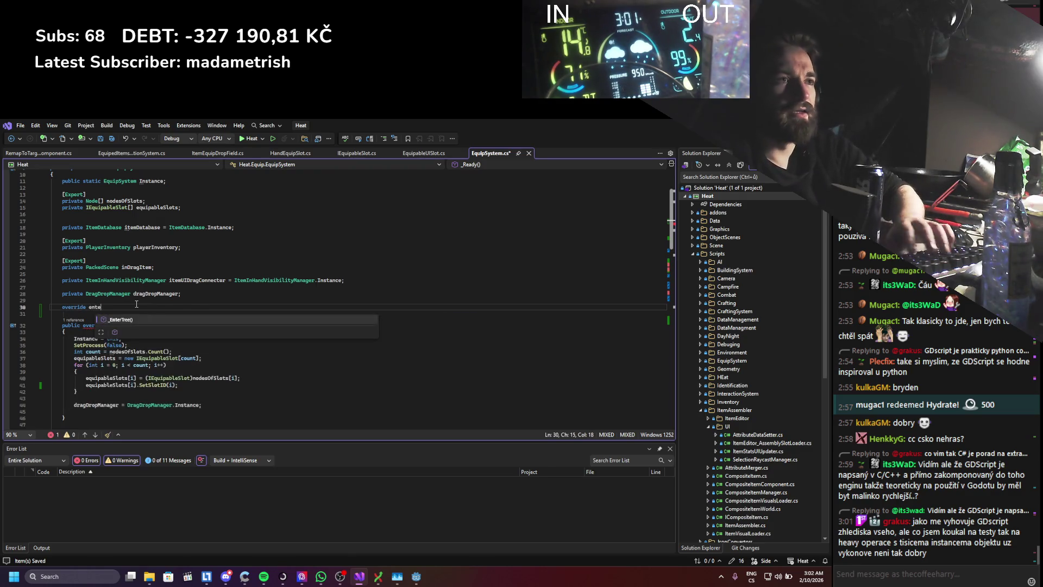
{"action": "key", "text": "ctrl+s"}
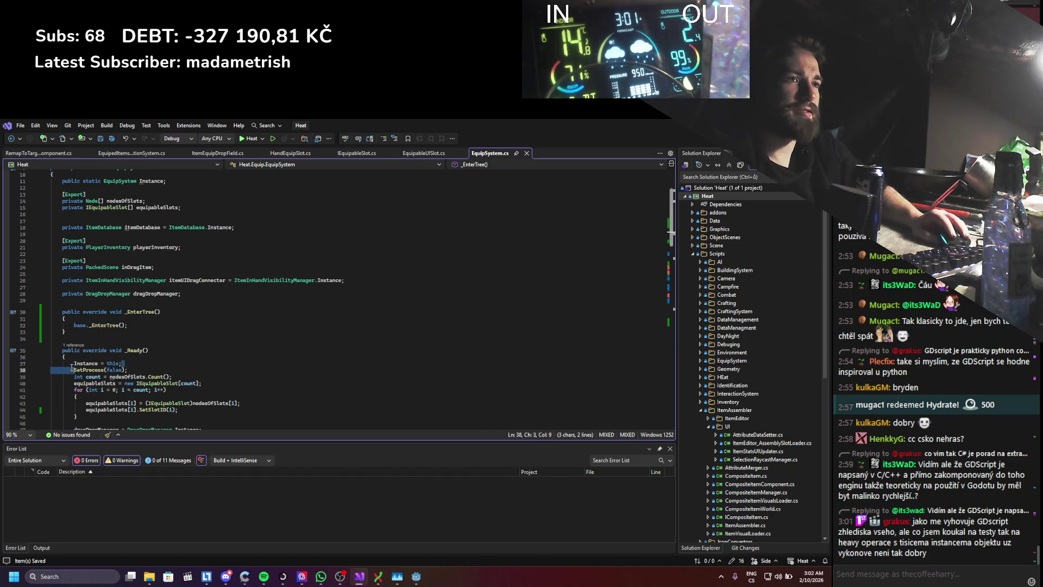
- Move 'Instance = this;' from _Ready into _EnterTree, save, and rebuild the project from Godot
{"action": "left_click_drag", "start_coordinate": [129, 366], "coordinate": [73, 364]}
{"action": "key", "text": "ctrl+c"}
{"action": "key", "text": "Delete"}
{"action": "left_click_drag", "start_coordinate": [128, 325], "coordinate": [68, 327]}
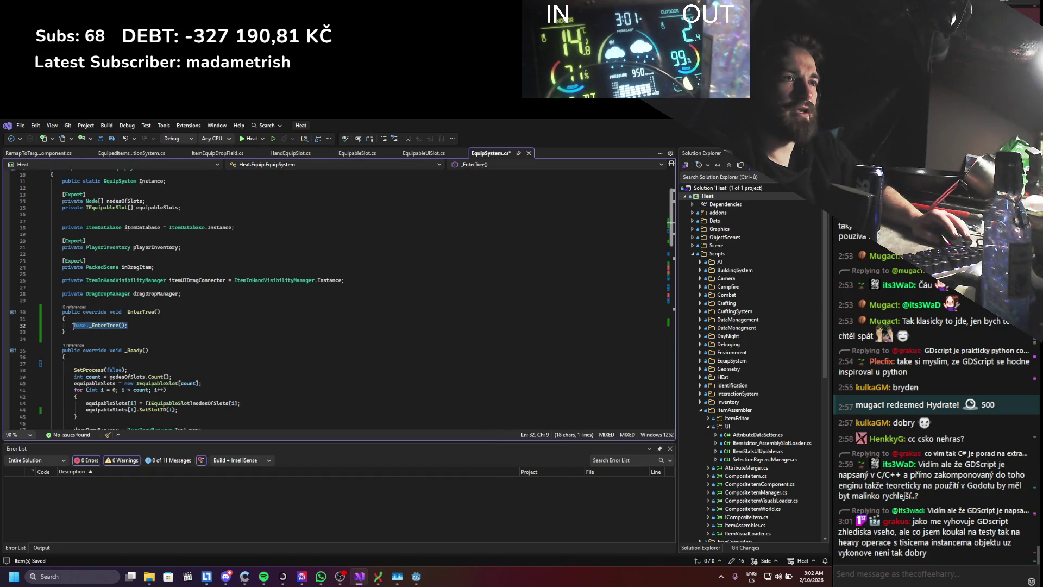
{"action": "key", "text": "ctrl+v"}
{"action": "key", "text": "ctrl+s"}
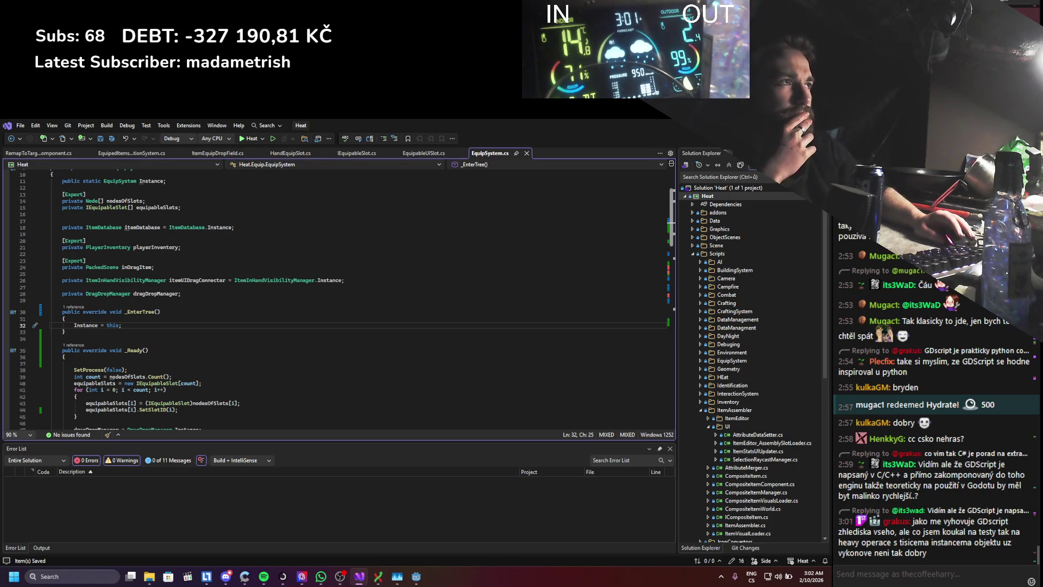
{"action": "key", "text": "alt+Tab"}
{"action": "key", "text": "F5"}
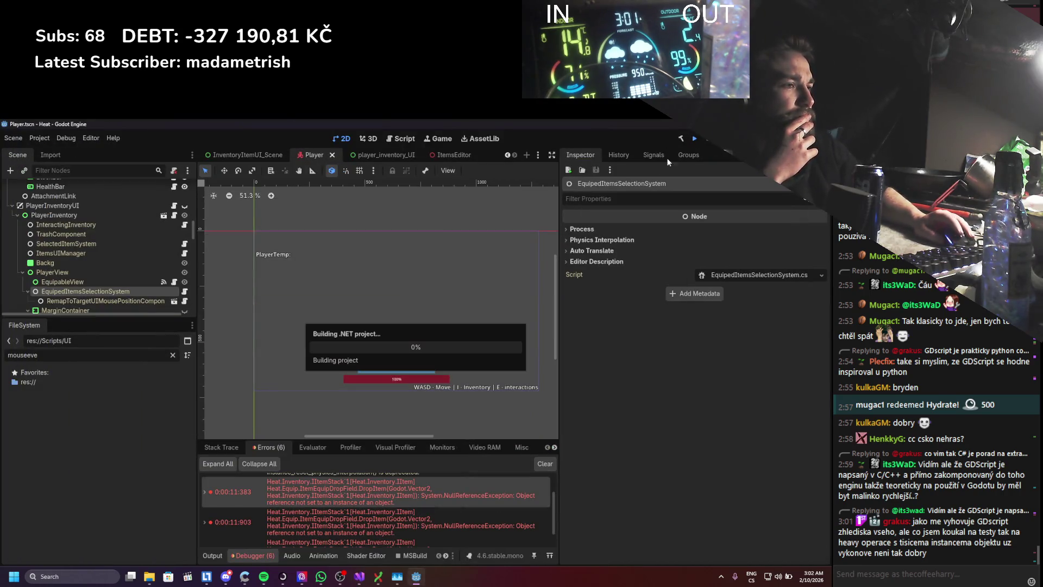
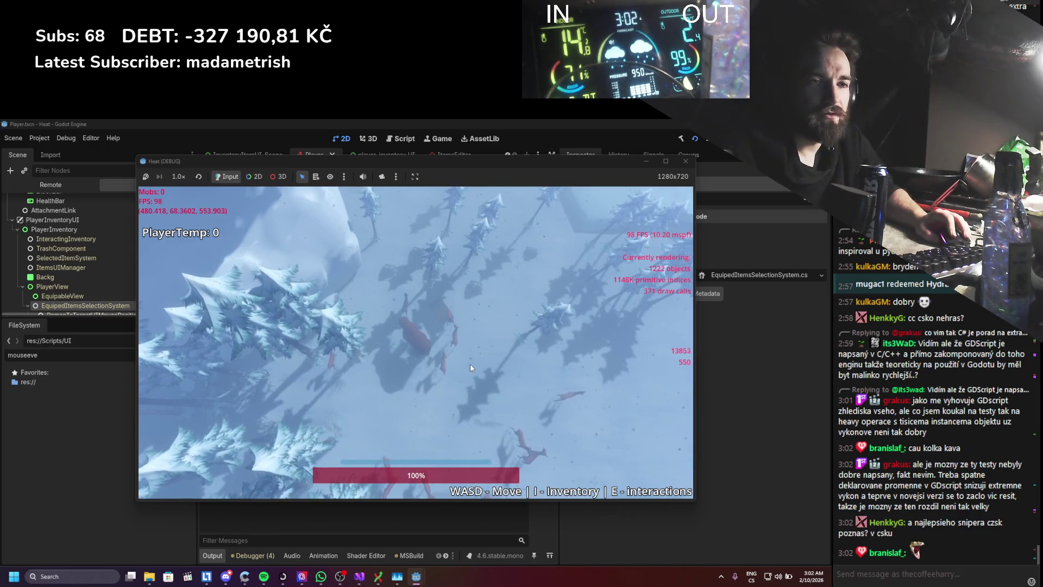
- Walk the player through the forest, open the inventory and drag the long stick into the left equip slot
{"action": "key", "text": "s"}
{"action": "key", "text": "d"}
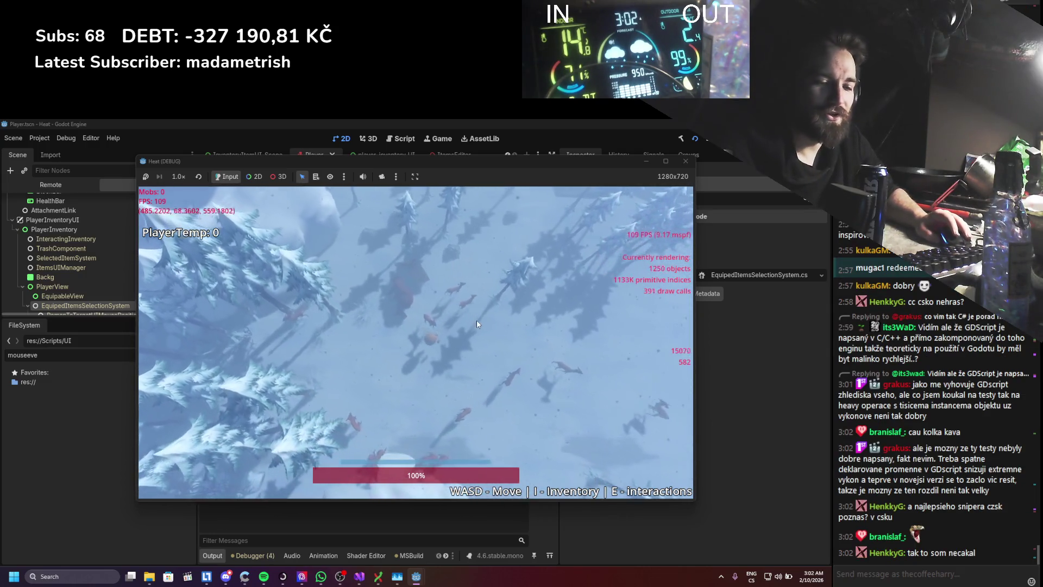
{"action": "key", "text": "i"}
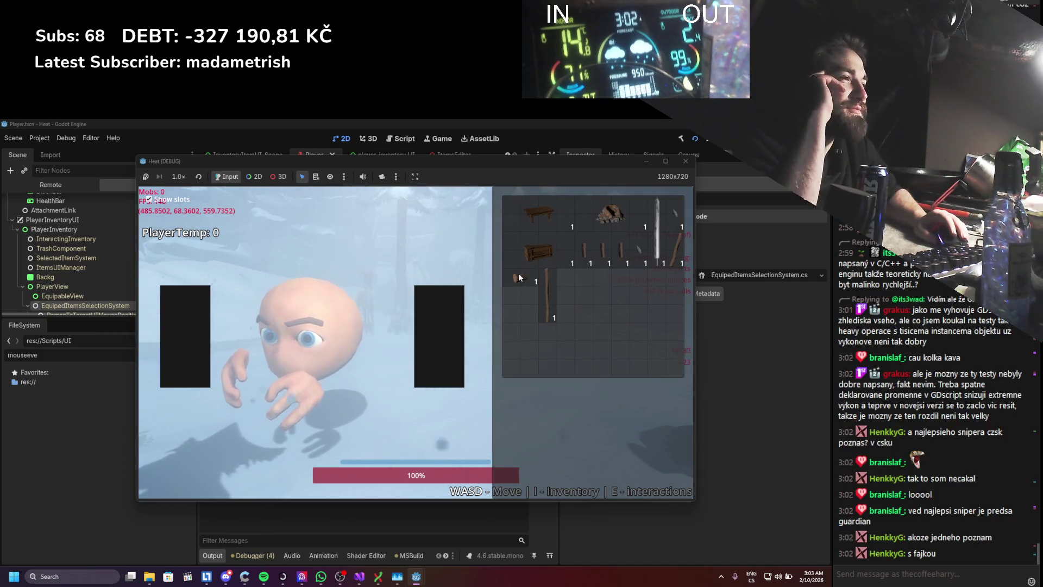
{"action": "mouse_move", "coordinate": [673, 251]}
{"action": "left_mouse_down"}
{"action": "mouse_move", "coordinate": [353, 379]}
{"action": "mouse_move", "coordinate": [203, 358]}
{"action": "left_mouse_up"}
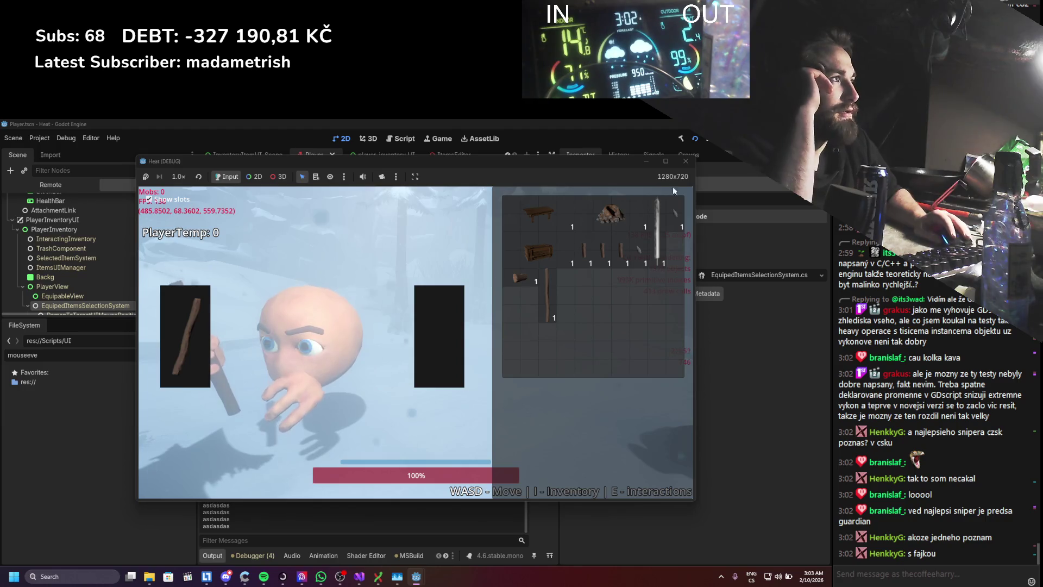
- Stop the running game and return to EquipSystem.cs in Visual Studio
{"action": "left_click", "coordinate": [685, 161]}
{"action": "left_click", "coordinate": [360, 576]}
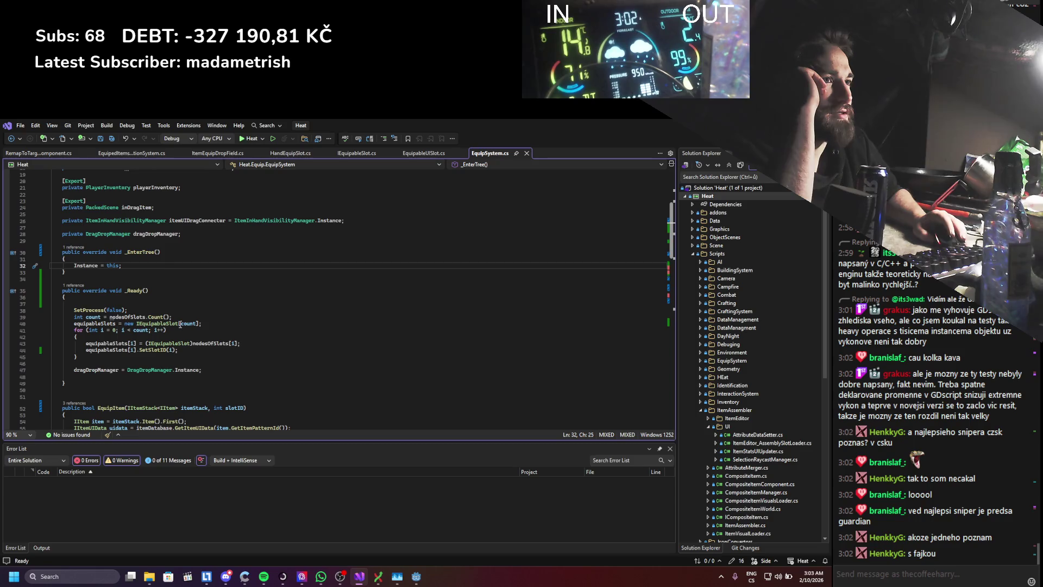
{"action": "scroll", "coordinate": [180, 325], "scroll_direction": "down", "scroll_amount": 4}
{"action": "scroll", "coordinate": [245, 277], "scroll_direction": "down", "scroll_amount": 4}
{"action": "scroll", "coordinate": [318, 229], "scroll_direction": "down", "scroll_amount": 4}
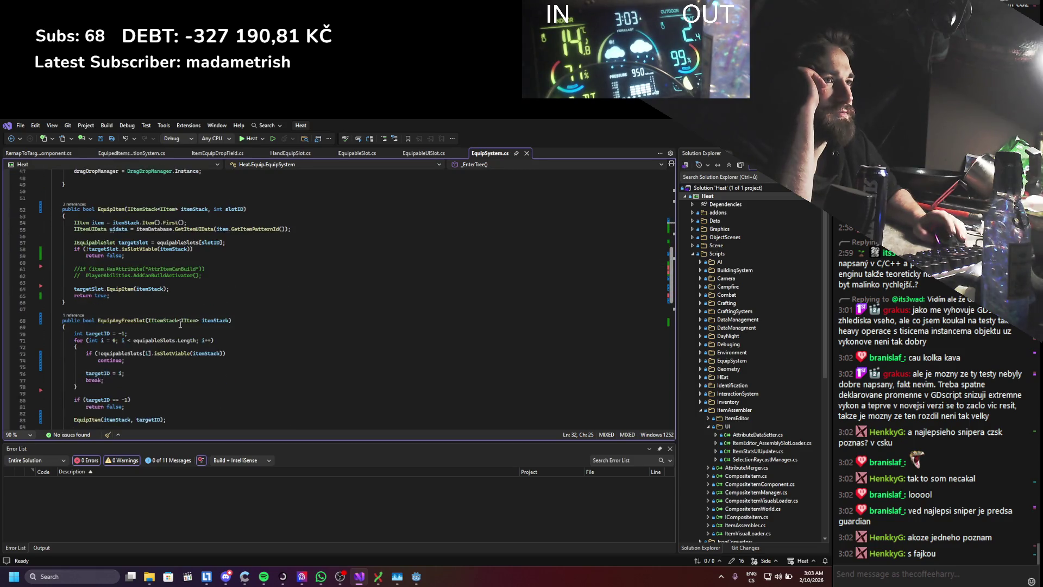
{"action": "scroll", "coordinate": [389, 177], "scroll_direction": "down", "scroll_amount": 3}
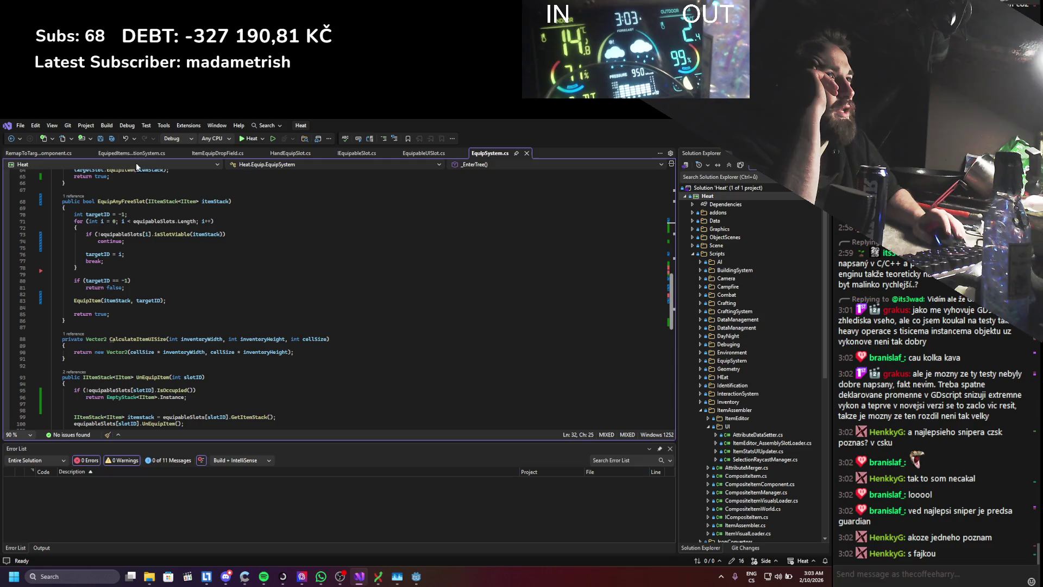
{"action": "scroll", "coordinate": [107, 203], "scroll_direction": "up", "scroll_amount": 5}
{"action": "scroll", "coordinate": [164, 245], "scroll_direction": "up", "scroll_amount": 5}
{"action": "scroll", "coordinate": [224, 278], "scroll_direction": "up", "scroll_amount": 4}
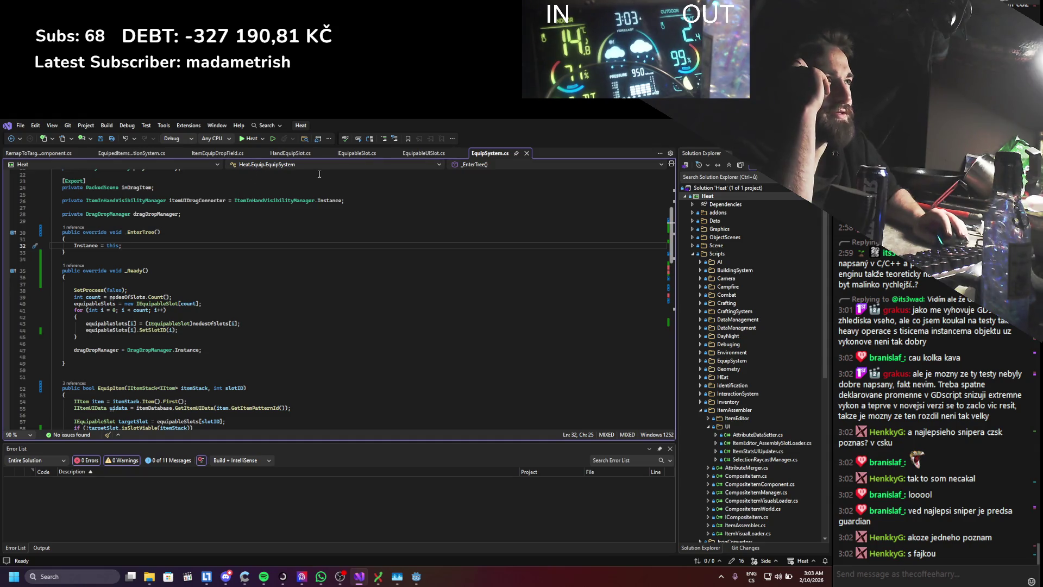
- Review EquipableUISlot.cs and EquipedItemsSelectionSystem, selecting its released-action check and block reset
{"action": "left_click", "coordinate": [417, 154]}
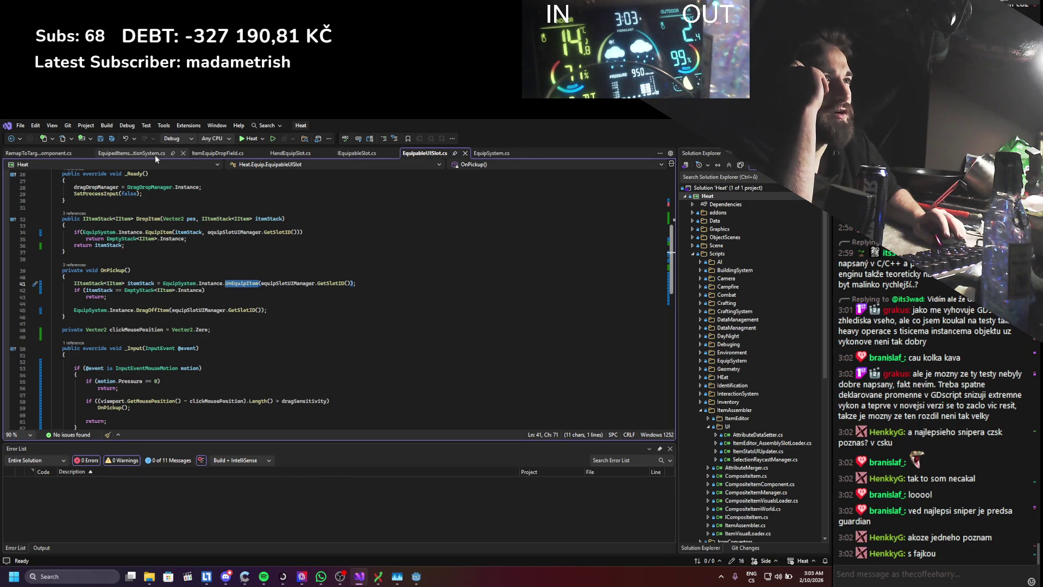
{"action": "left_click", "coordinate": [101, 152]}
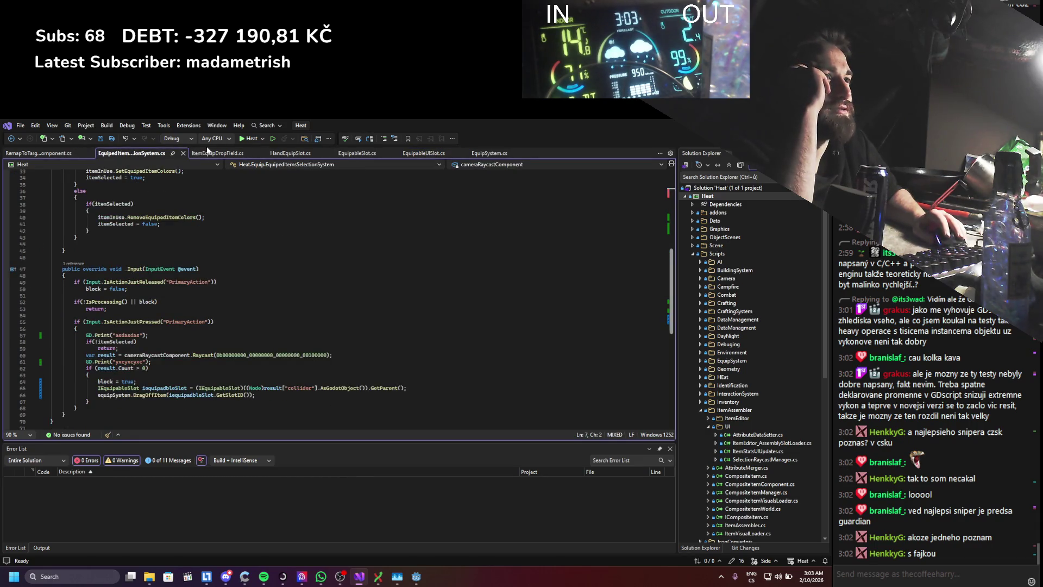
{"action": "mouse_move", "coordinate": [187, 268]}
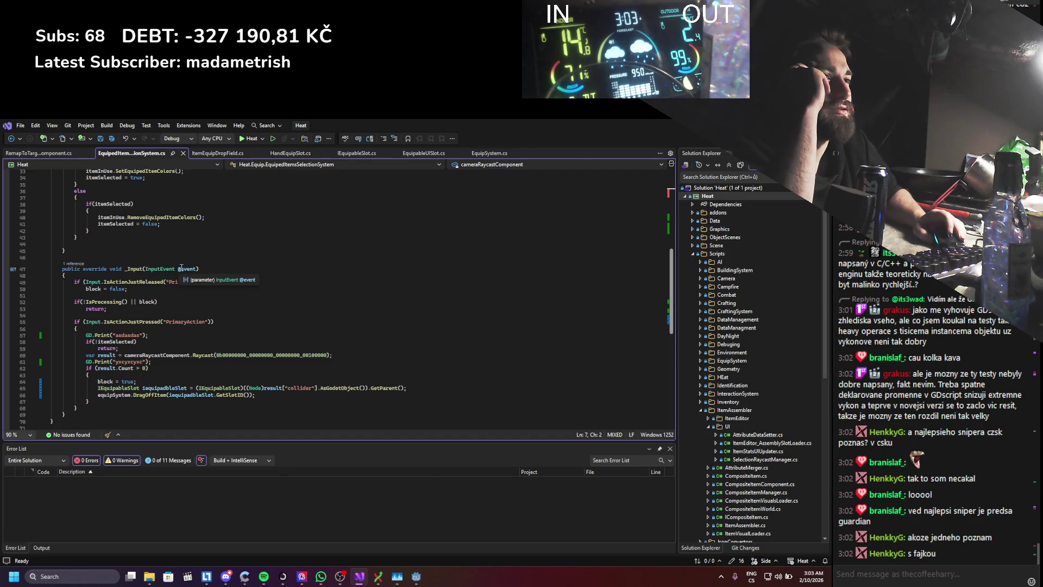
{"action": "scroll", "coordinate": [96, 369], "scroll_direction": "up", "scroll_amount": 3}
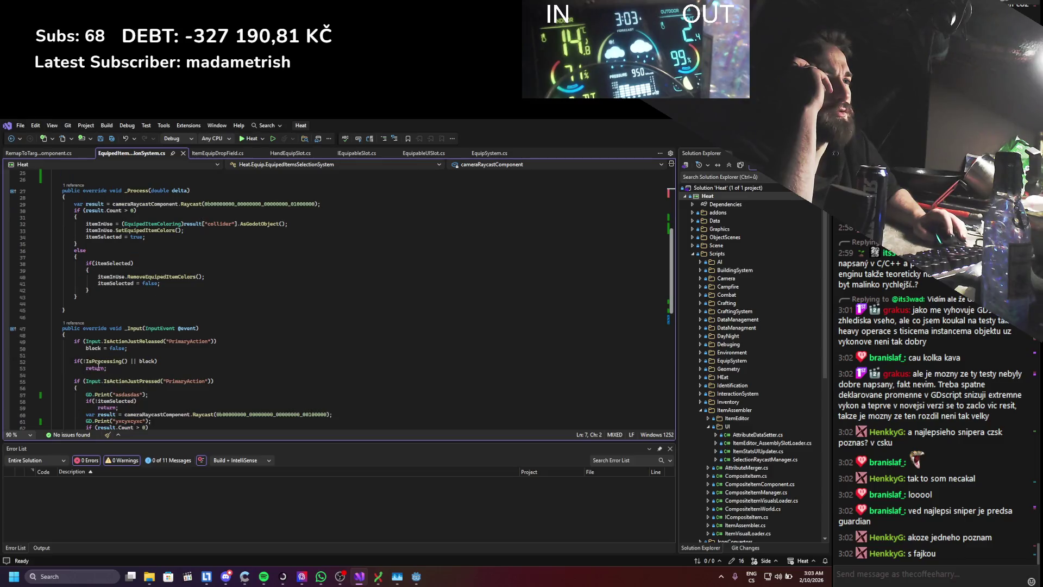
{"action": "left_click", "coordinate": [92, 348]}
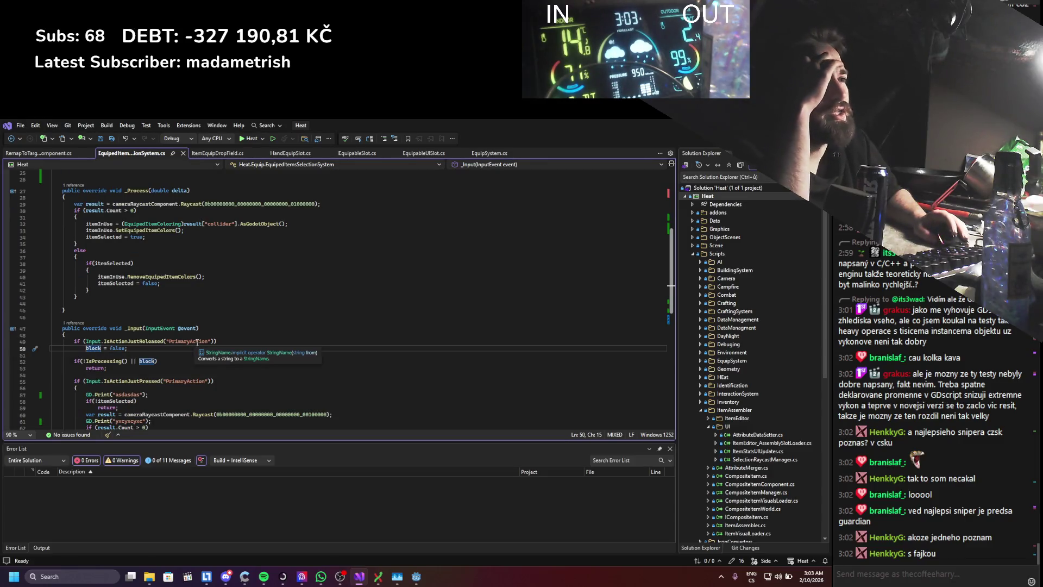
{"action": "scroll", "coordinate": [198, 342], "scroll_direction": "up", "scroll_amount": 1}
{"action": "scroll", "coordinate": [197, 342], "scroll_direction": "up", "scroll_amount": 1}
{"action": "scroll", "coordinate": [198, 339], "scroll_direction": "up", "scroll_amount": 1}
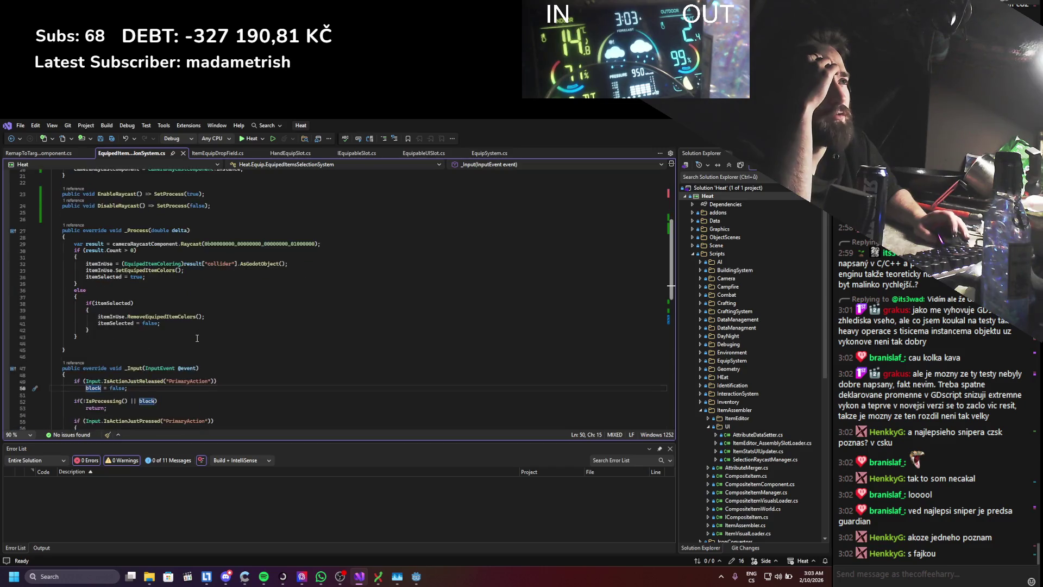
{"action": "scroll", "coordinate": [198, 336], "scroll_direction": "up", "scroll_amount": 2}
{"action": "scroll", "coordinate": [198, 336], "scroll_direction": "down", "scroll_amount": 3}
{"action": "scroll", "coordinate": [197, 337], "scroll_direction": "down", "scroll_amount": 3}
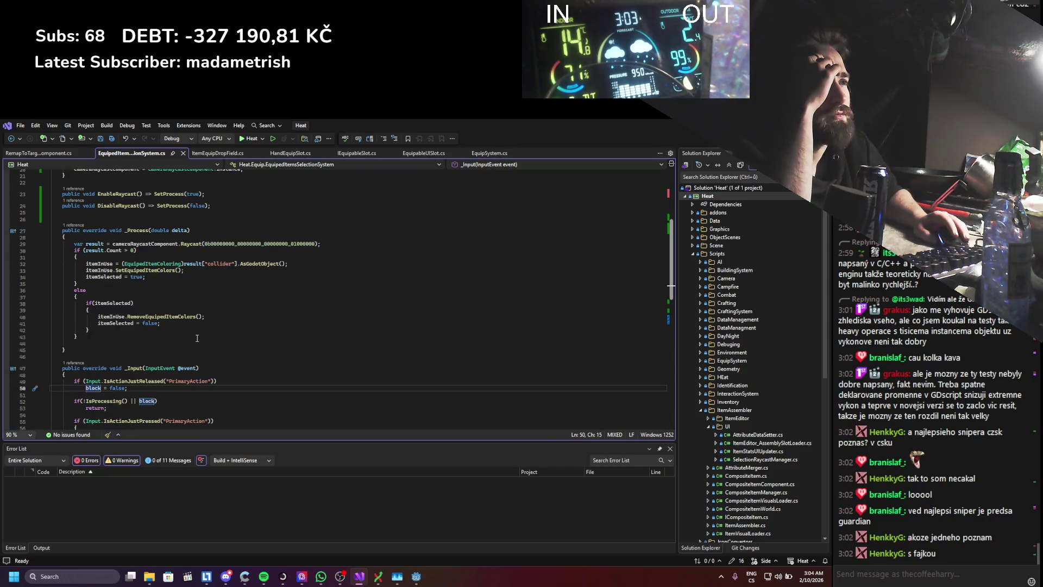
{"action": "scroll", "coordinate": [197, 337], "scroll_direction": "down", "scroll_amount": 3}
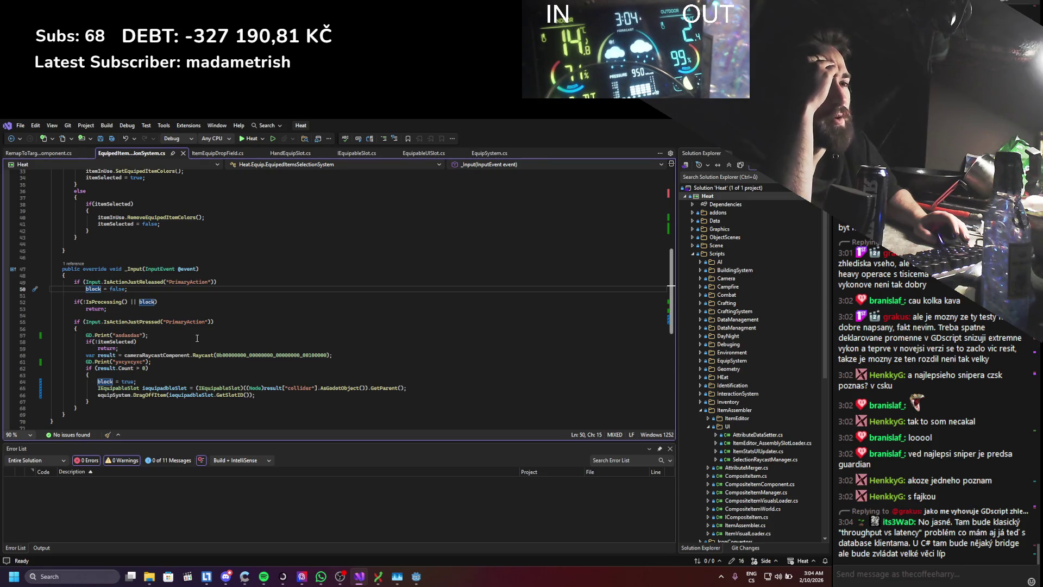
{"action": "scroll", "coordinate": [196, 337], "scroll_direction": "up", "scroll_amount": 3}
{"action": "scroll", "coordinate": [196, 337], "scroll_direction": "up", "scroll_amount": 4}
{"action": "scroll", "coordinate": [196, 338], "scroll_direction": "up", "scroll_amount": 3}
{"action": "scroll", "coordinate": [145, 280], "scroll_direction": "down", "scroll_amount": 4}
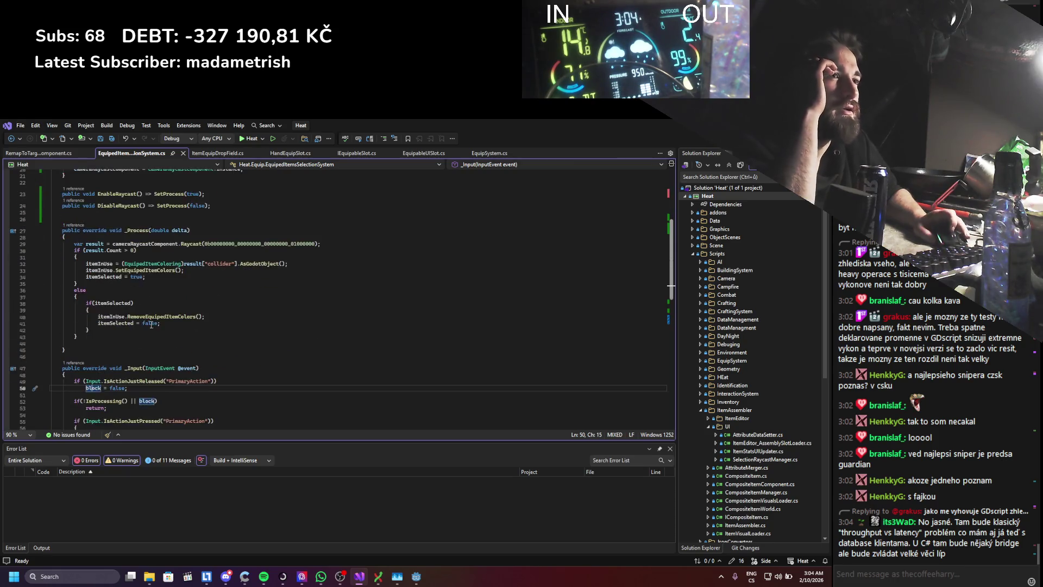
{"action": "scroll", "coordinate": [146, 280], "scroll_direction": "down", "scroll_amount": 4}
{"action": "left_click_drag", "start_coordinate": [129, 308], "coordinate": [78, 308]}
{"action": "left_click_drag", "start_coordinate": [13, 308], "coordinate": [13, 308]}
- Delete the released-action and IsProcessing checks, remove the override keyword, and save
{"action": "key", "text": "Delete"}
{"action": "left_click", "coordinate": [12, 315]}
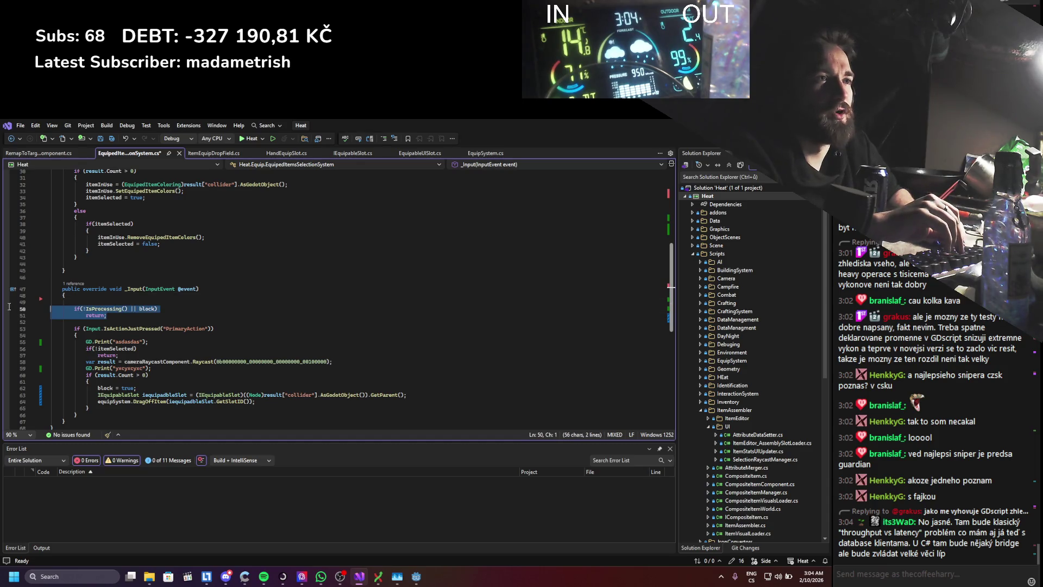
{"action": "key", "text": "Delete"}
{"action": "key", "text": "BackSpace"}
{"action": "scroll", "coordinate": [126, 323], "scroll_direction": "up", "scroll_amount": 2}
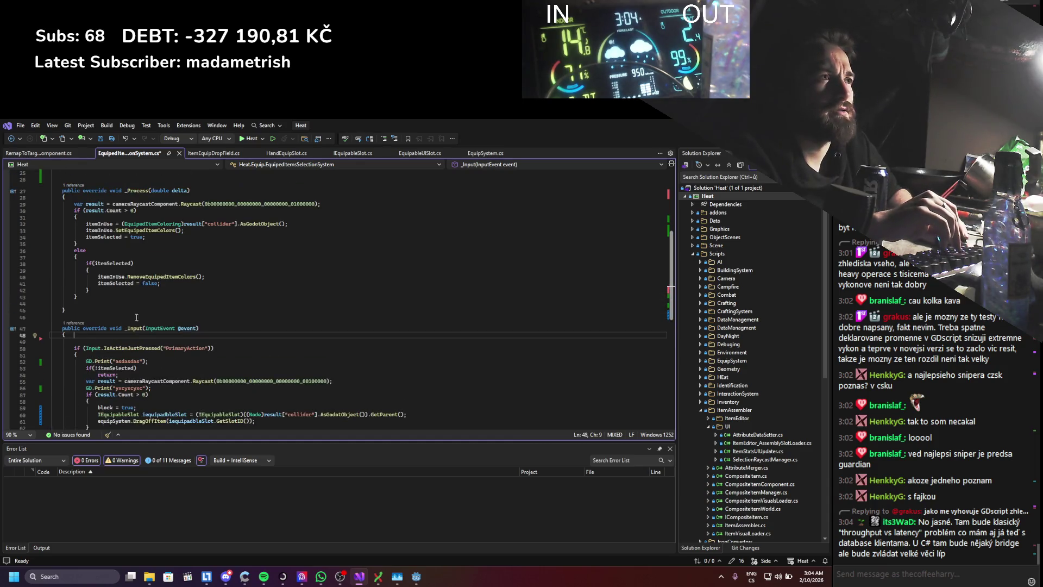
{"action": "scroll", "coordinate": [205, 296], "scroll_direction": "down", "scroll_amount": 3}
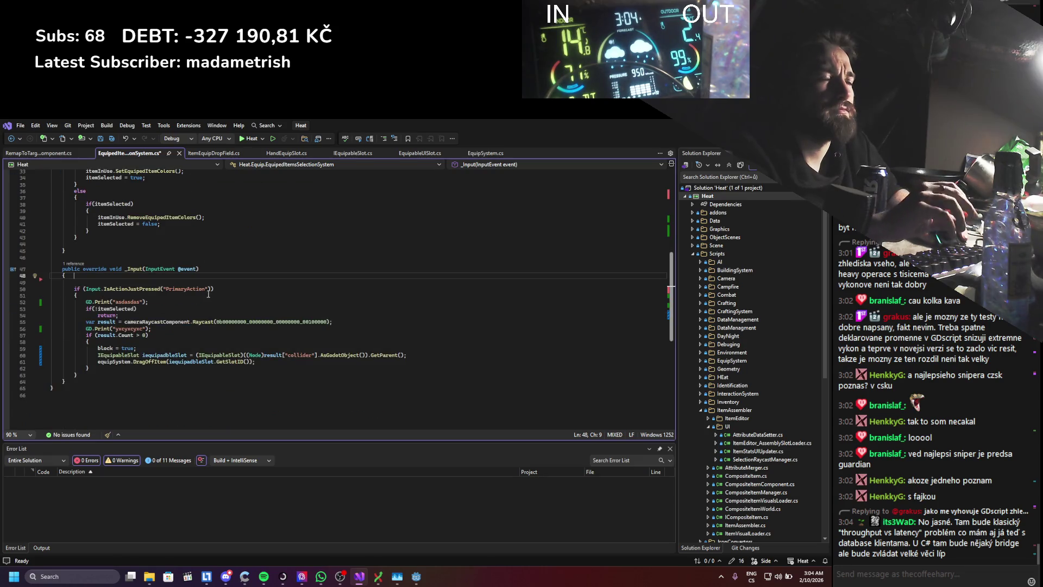
{"action": "key", "text": "ctrl+s"}
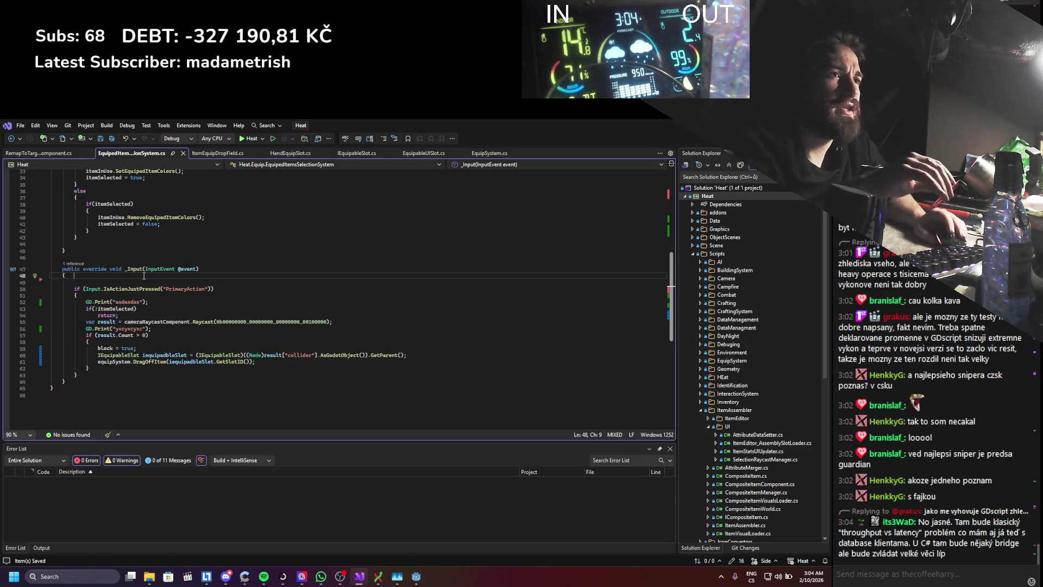
{"action": "double_click", "coordinate": [96, 270]}
{"action": "key", "text": "BackSpace"}
{"action": "type", "text": "Ev"}
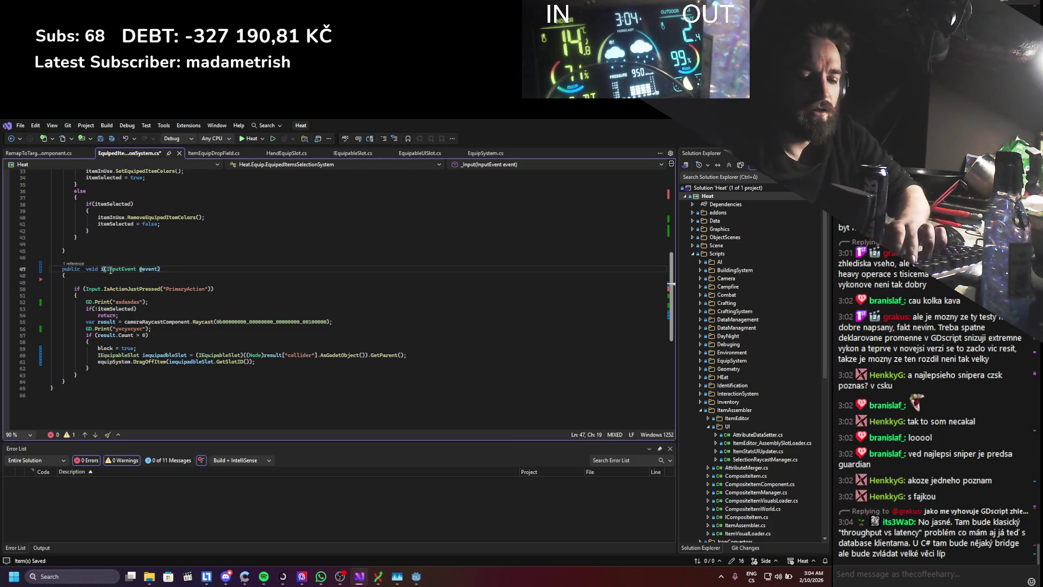
{"action": "type", "text": "ent"}
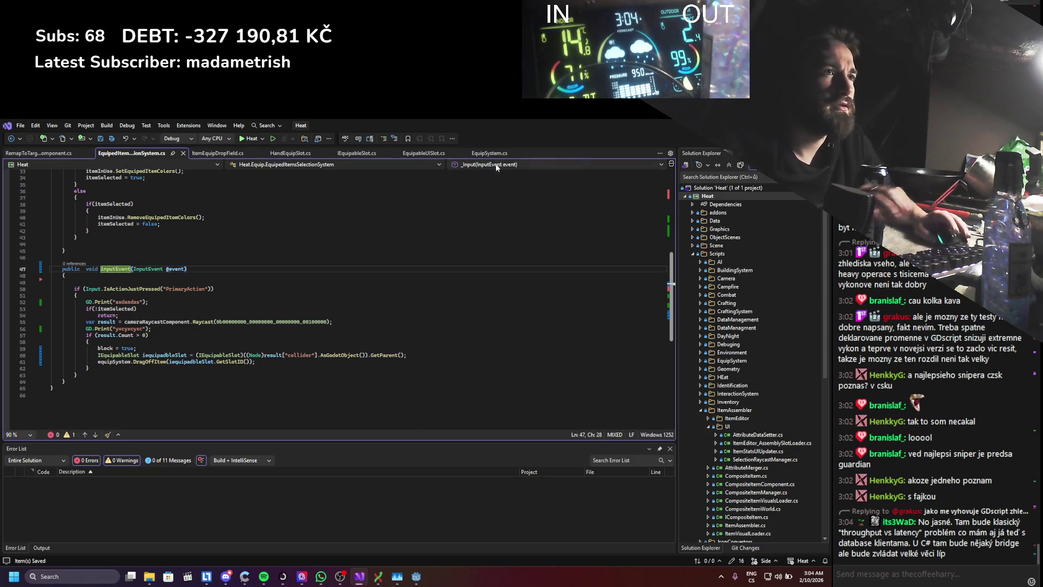
- Remove the GD.Print debug line and the itemSelected/block field declarations from _Process, saving
{"action": "left_click_drag", "start_coordinate": [157, 305], "coordinate": [38, 303]}
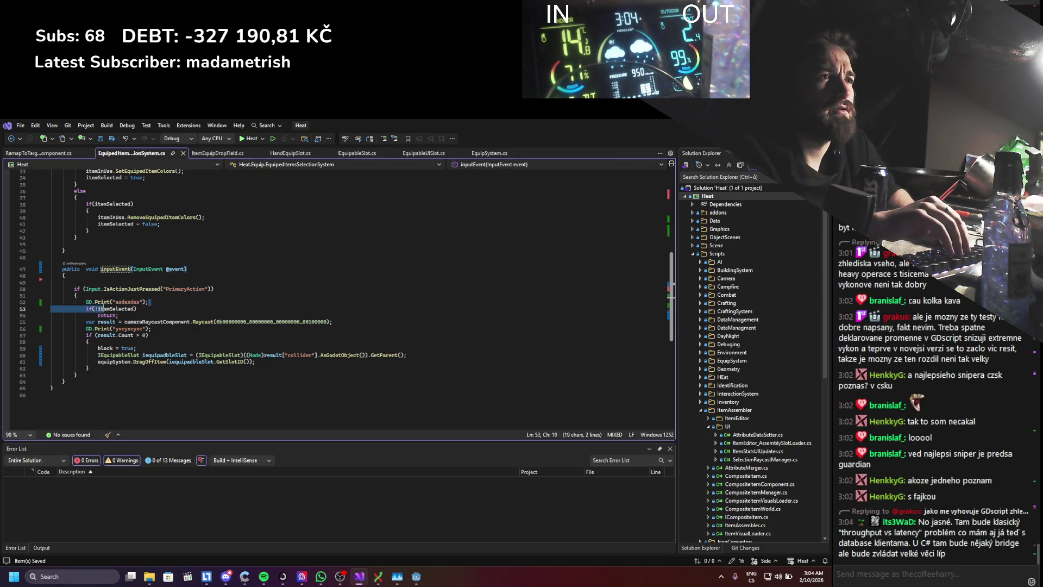
{"action": "scroll", "coordinate": [251, 291], "scroll_direction": "up", "scroll_amount": 2}
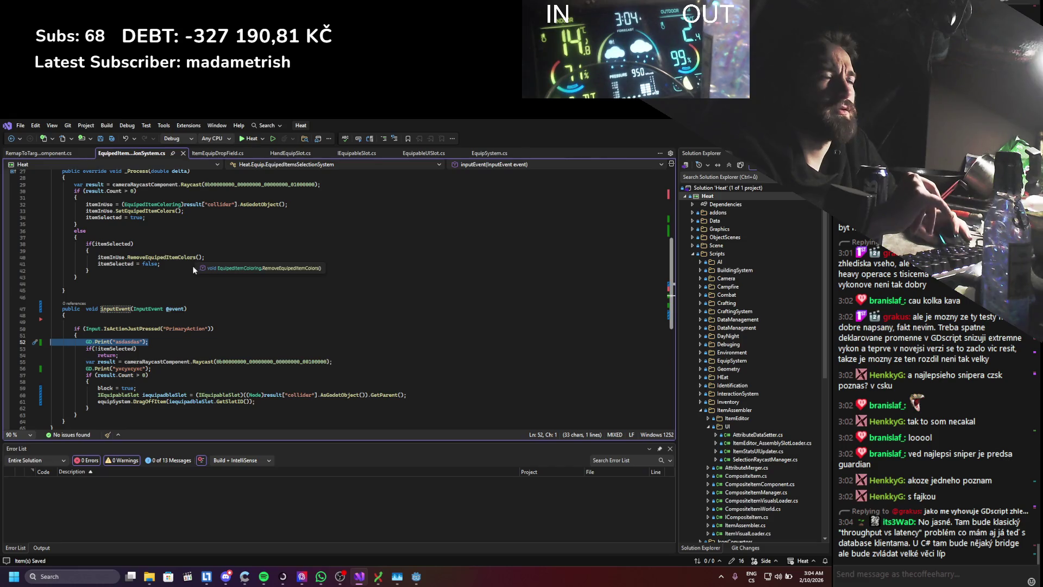
{"action": "scroll", "coordinate": [192, 266], "scroll_direction": "up", "scroll_amount": 2}
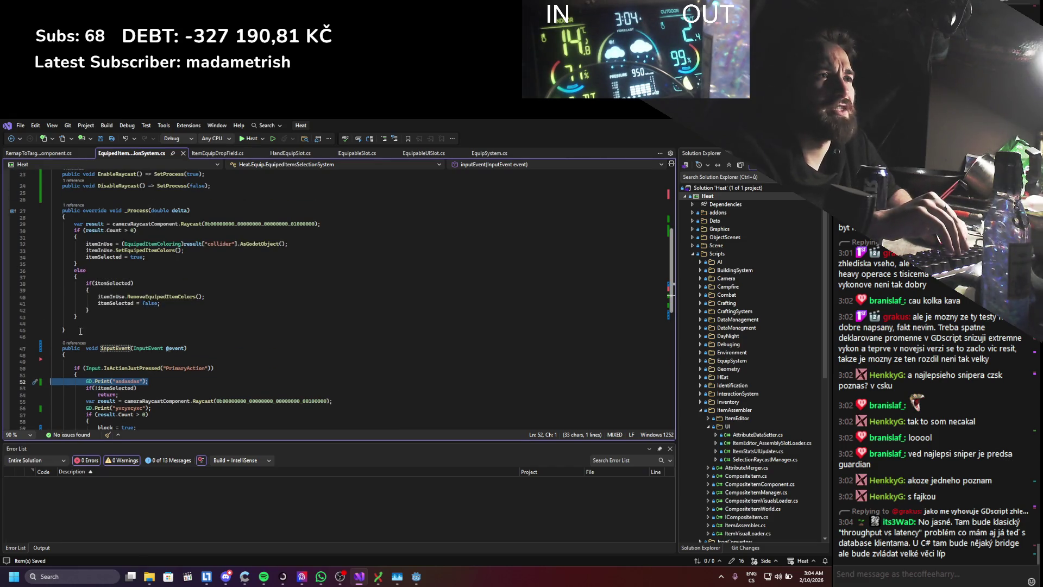
{"action": "left_click_drag", "start_coordinate": [80, 329], "coordinate": [106, 210]}
{"action": "left_click", "coordinate": [111, 197]}
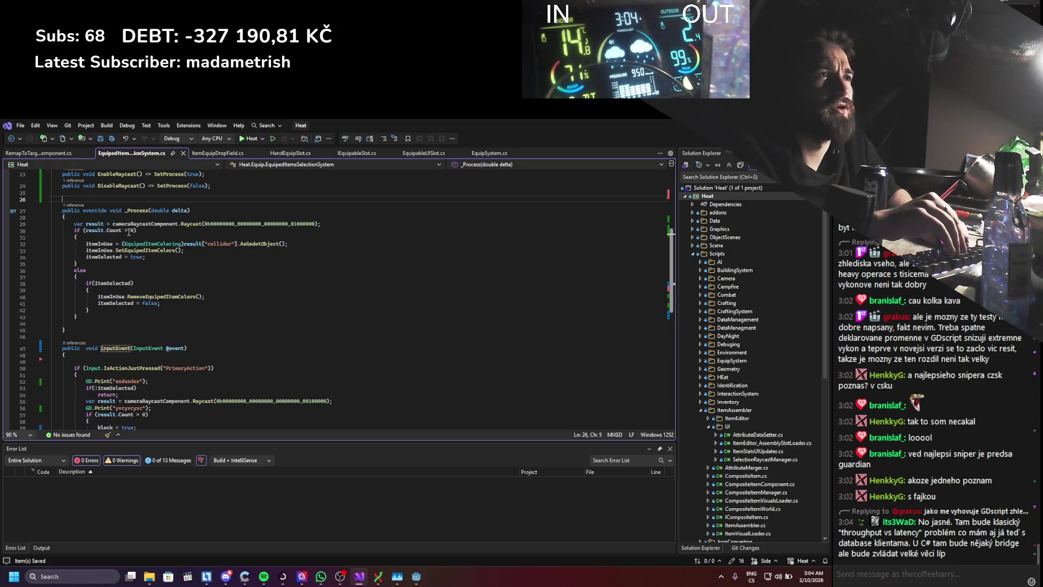
{"action": "scroll", "coordinate": [113, 217], "scroll_direction": "up", "scroll_amount": 2}
{"action": "scroll", "coordinate": [131, 237], "scroll_direction": "down", "scroll_amount": 2}
{"action": "scroll", "coordinate": [156, 262], "scroll_direction": "up", "scroll_amount": 1}
{"action": "scroll", "coordinate": [159, 260], "scroll_direction": "up", "scroll_amount": 1}
{"action": "scroll", "coordinate": [170, 251], "scroll_direction": "up", "scroll_amount": 2}
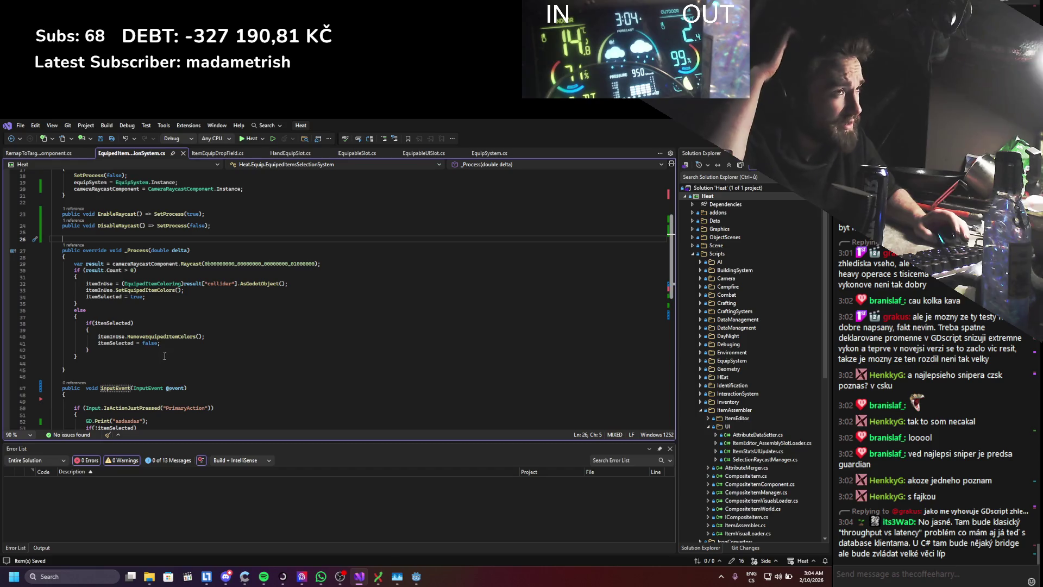
{"action": "scroll", "coordinate": [127, 300], "scroll_direction": "up", "scroll_amount": 2}
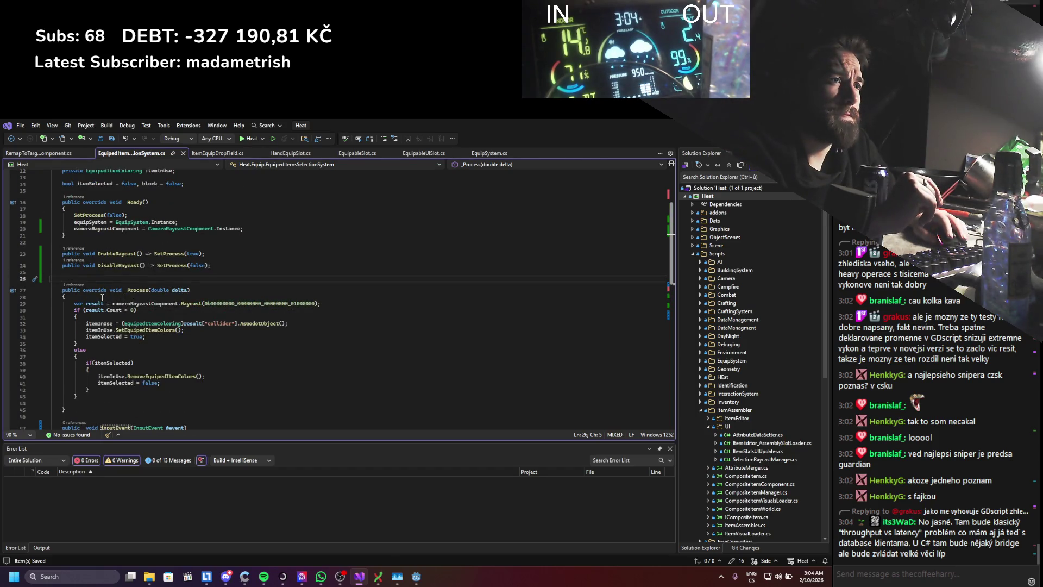
{"action": "left_click", "coordinate": [101, 299]}
{"action": "type", "text": "/*"}
{"action": "left_click", "coordinate": [88, 402]}
{"action": "type", "text": "*/"}
{"action": "key", "text": "ctrl+s"}
{"action": "scroll", "coordinate": [163, 246], "scroll_direction": "up", "scroll_amount": 3}
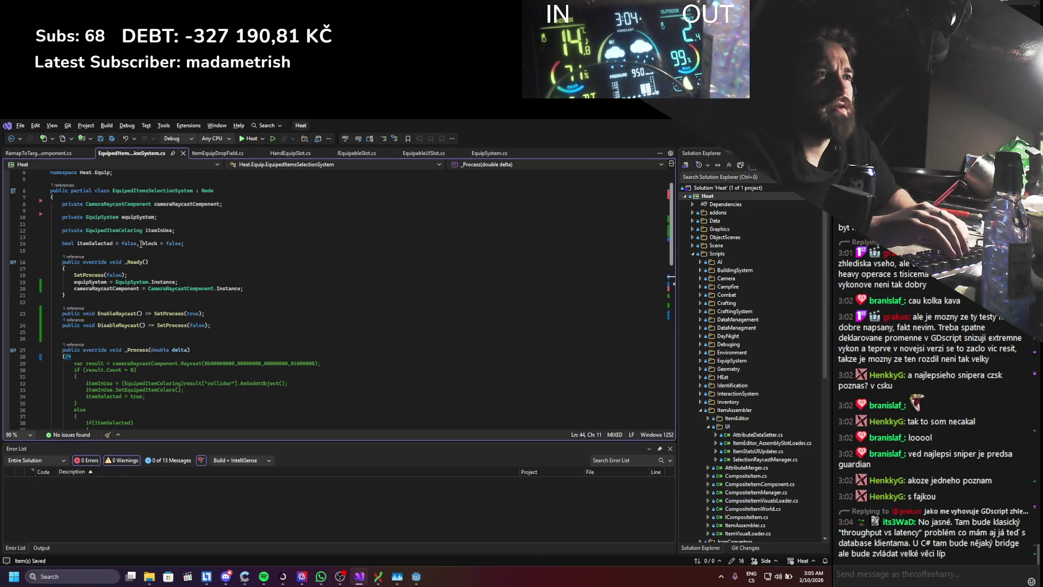
{"action": "left_click_drag", "start_coordinate": [198, 243], "coordinate": [176, 230]}
{"action": "key", "text": "BackSpace"}
{"action": "scroll", "coordinate": [112, 294], "scroll_direction": "down", "scroll_amount": 5}
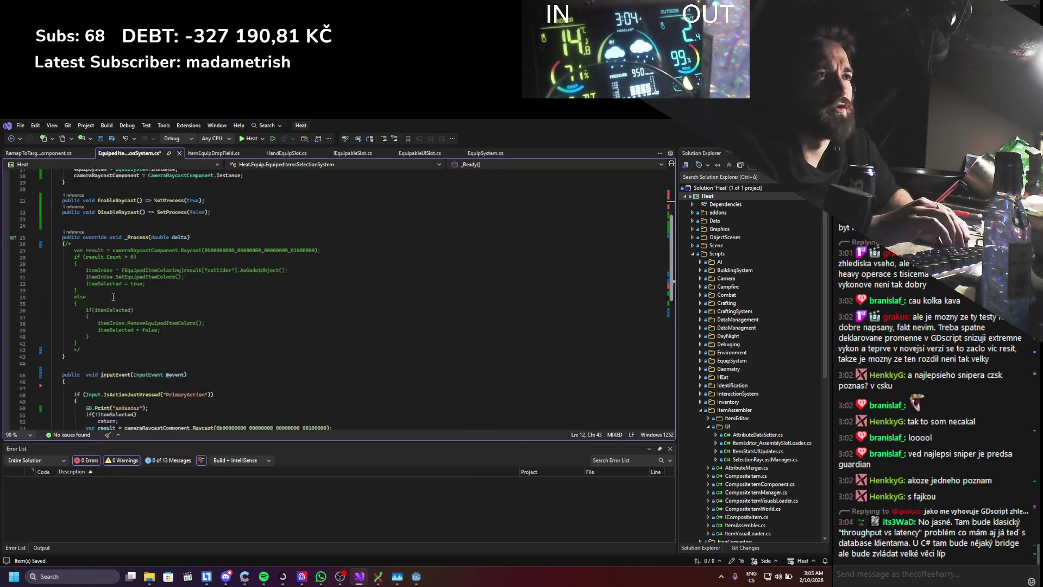
{"action": "scroll", "coordinate": [113, 295], "scroll_direction": "down", "scroll_amount": 1}
- Delete the leftover itemSelected check and block flag line, then rebuild the .NET project in Godot
{"action": "left_click", "coordinate": [45, 334]}
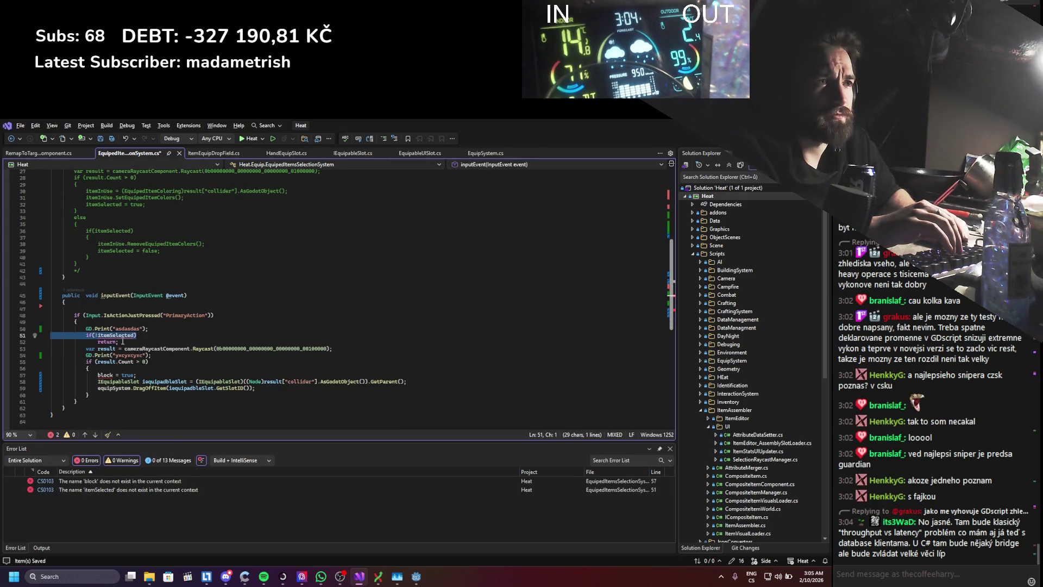
{"action": "key", "text": "Delete"}
{"action": "key", "text": "ctrl+shift+l"}
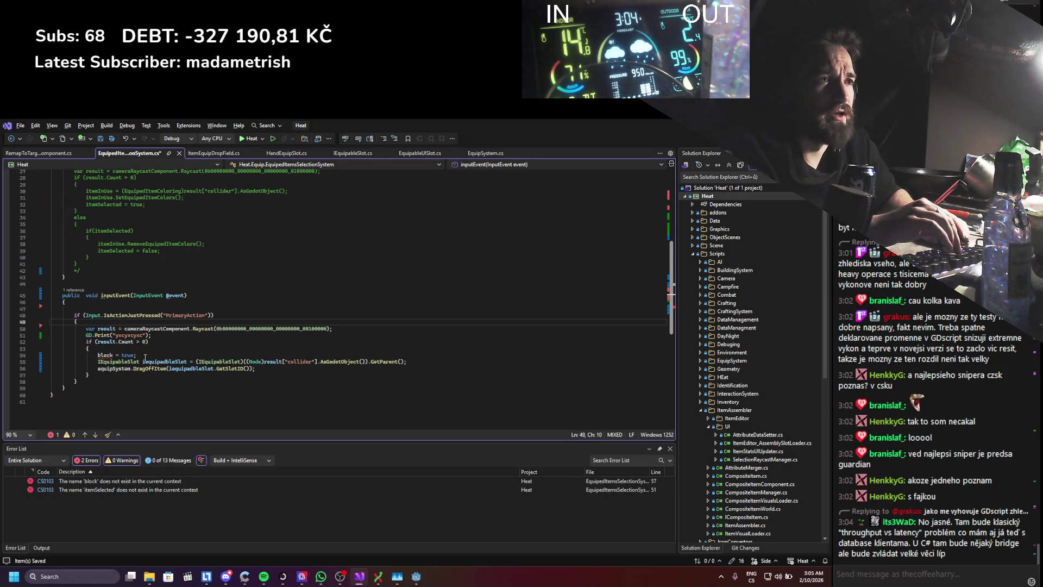
{"action": "left_click", "coordinate": [145, 356]}
{"action": "key", "text": "shift+Up"}
{"action": "key", "text": "BackSpace"}
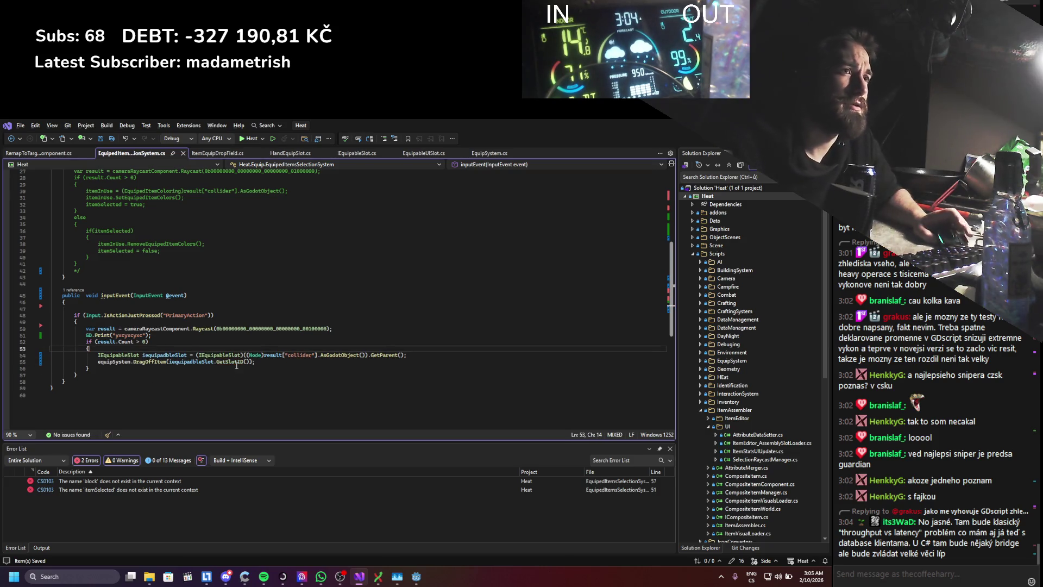
{"action": "key", "text": "alt+Tab"}
{"action": "left_click", "coordinate": [705, 138]}
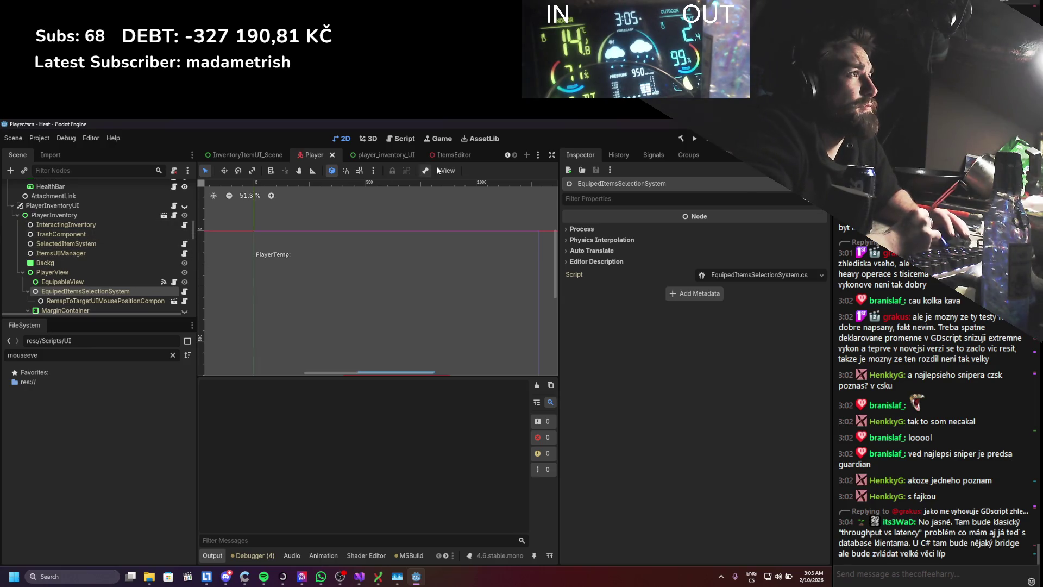
- Glance at the node's History tab after the build, return to Inspector, and bring up Windows search
{"action": "left_click", "coordinate": [618, 154]}
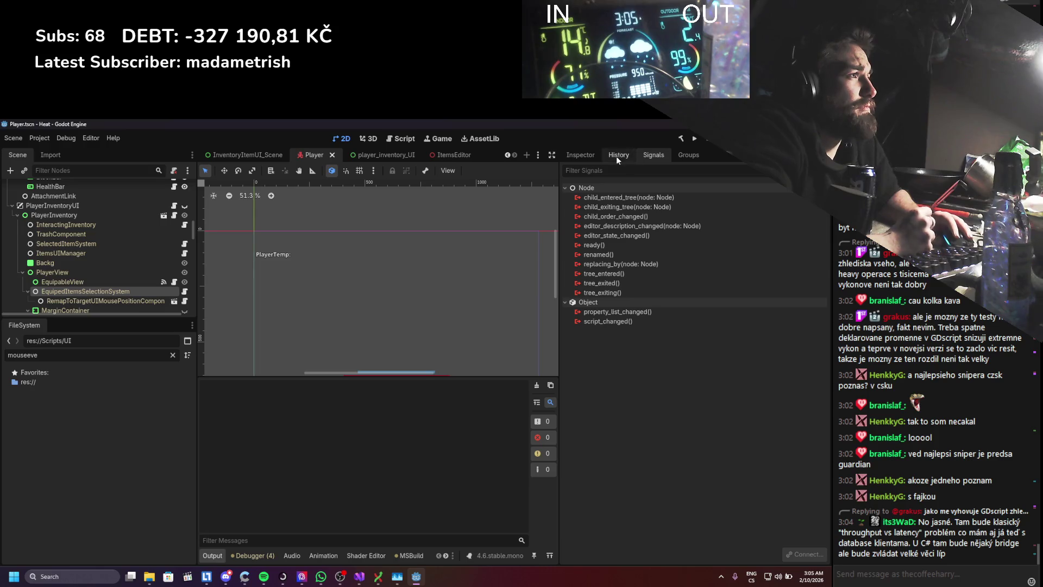
{"action": "left_click", "coordinate": [580, 156]}
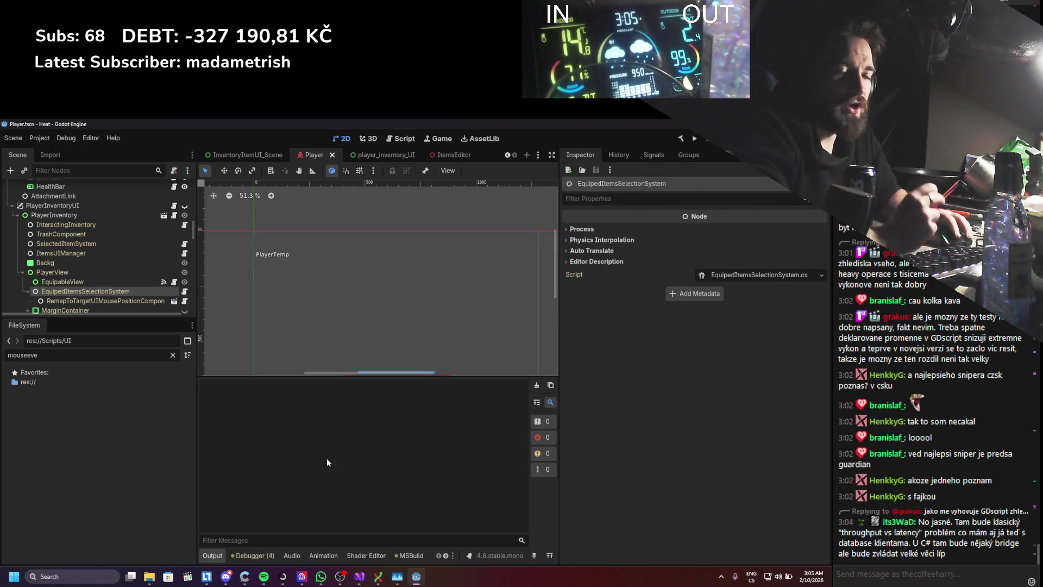
{"action": "left_click", "coordinate": [114, 576]}
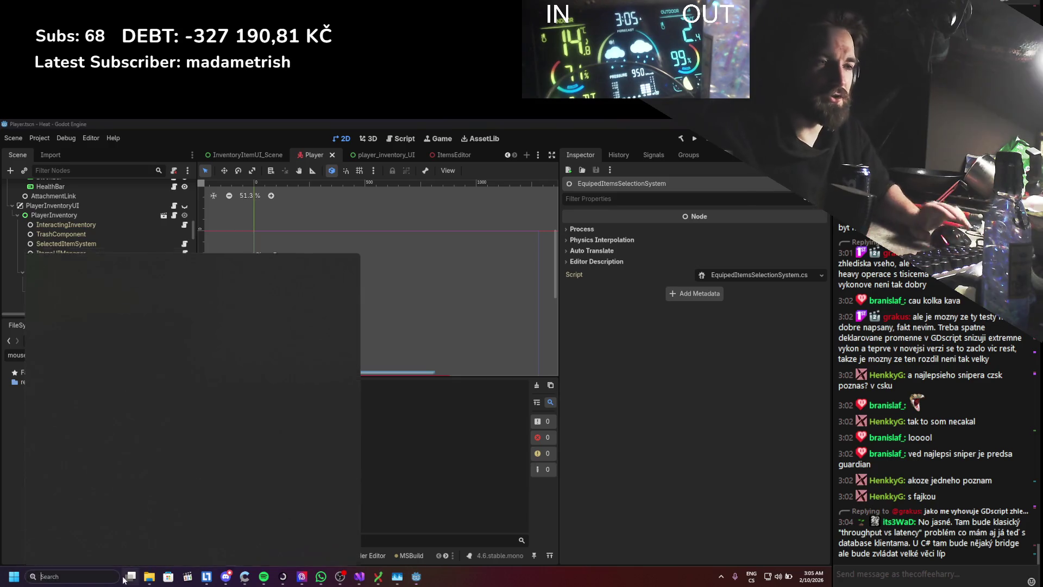
{"action": "type", "text": "dpaint"}
- Launch Paint, brush a "C#" scribble on the canvas, then close Paint without saving
{"action": "key", "text": "Return"}
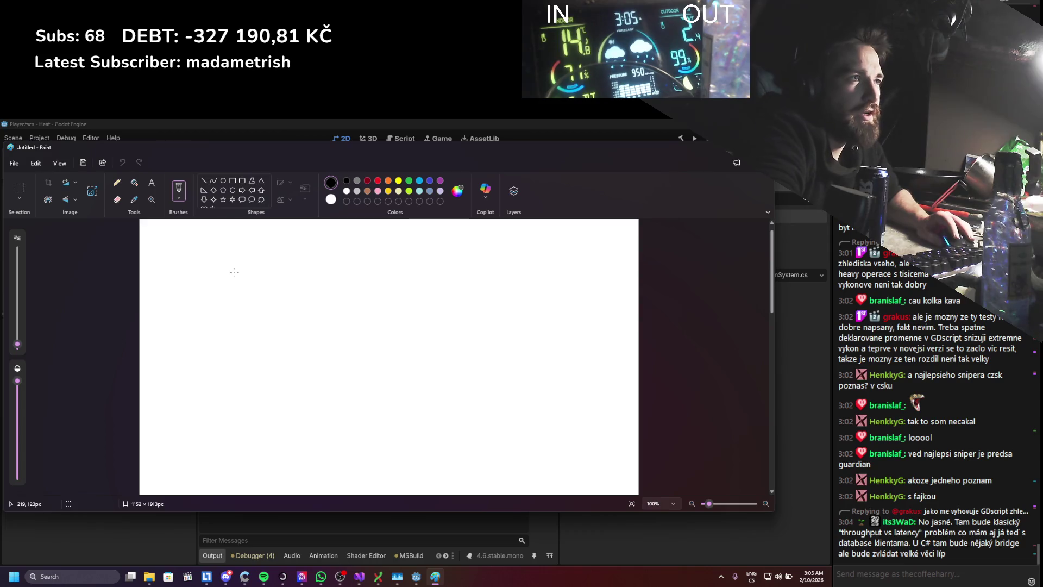
{"action": "left_click_drag", "start_coordinate": [210, 289], "coordinate": [233, 281]}
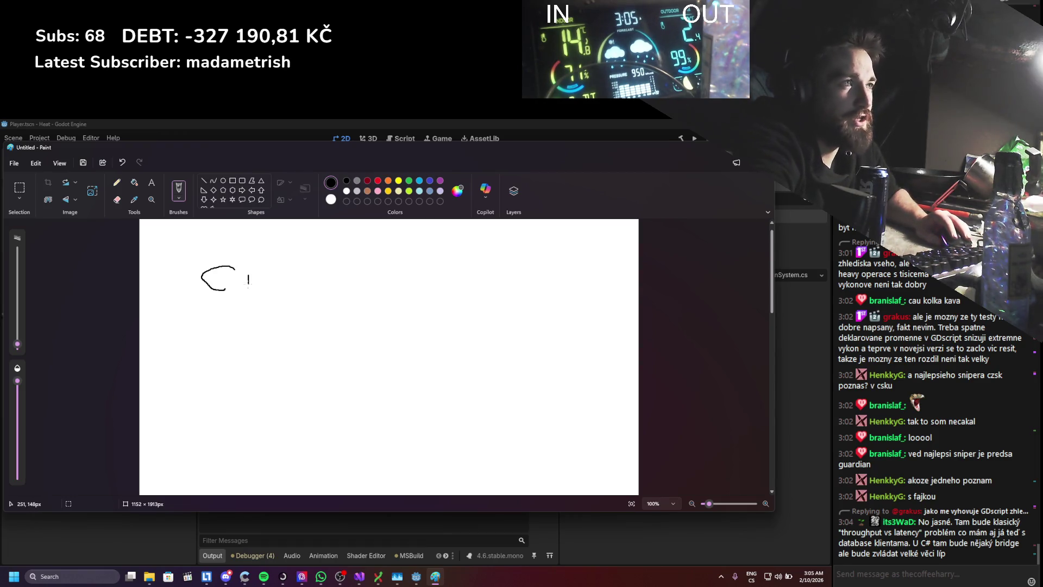
{"action": "left_click_drag", "start_coordinate": [265, 274], "coordinate": [264, 285]}
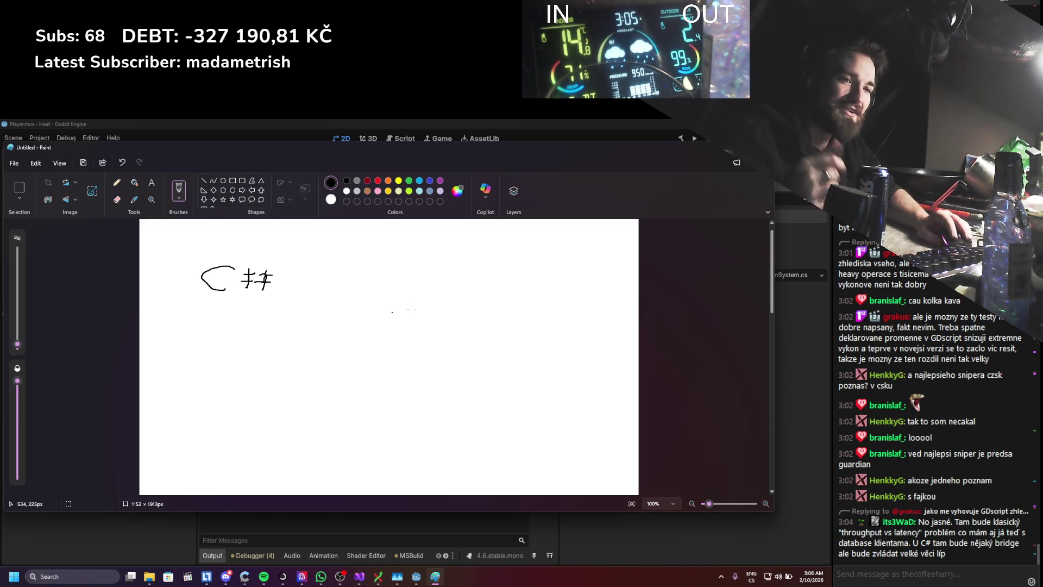
{"action": "left_click", "coordinate": [759, 148]}
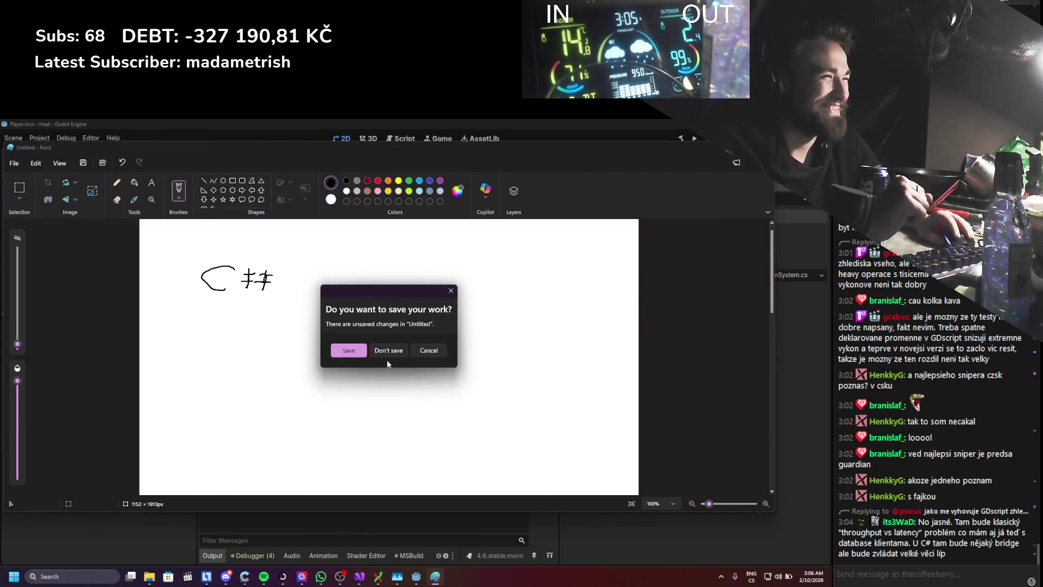
{"action": "left_click", "coordinate": [385, 353]}
{"action": "scroll", "coordinate": [89, 294], "scroll_direction": "down", "scroll_amount": 2}
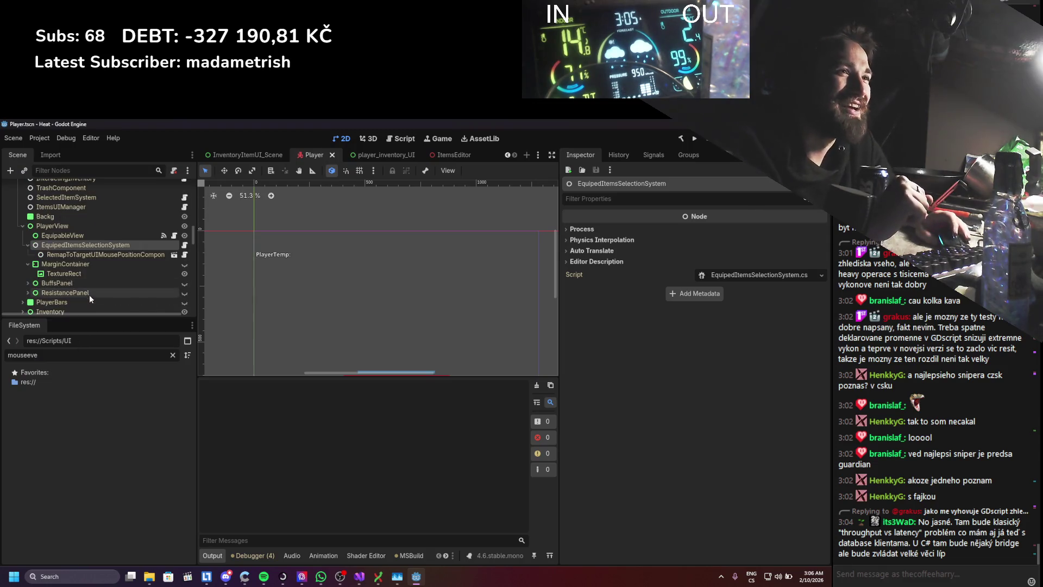
- In the player_inventory_UI scene, select EquipableView and list its signals
{"action": "left_click", "coordinate": [387, 156]}
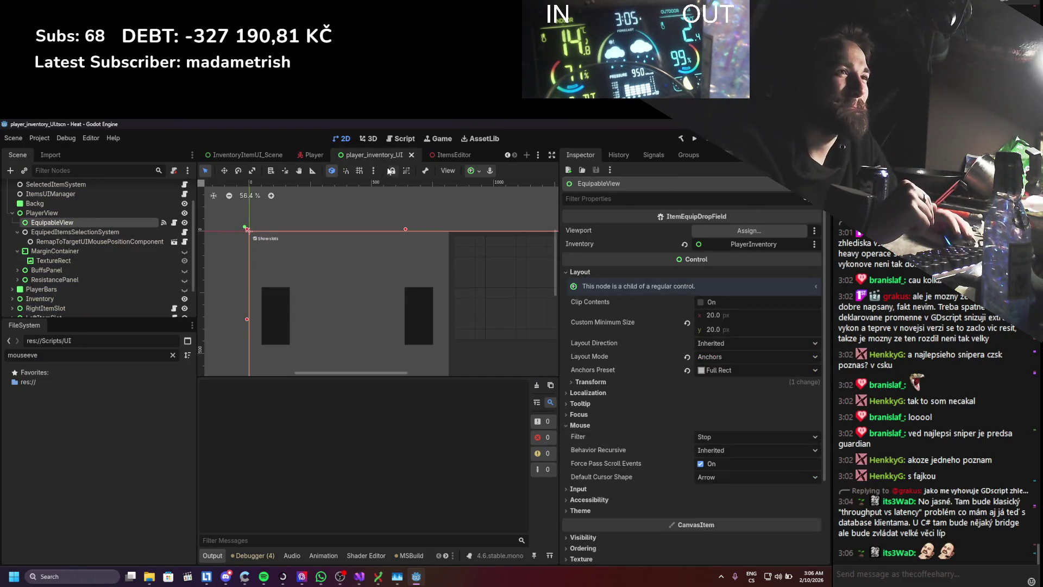
{"action": "left_click", "coordinate": [120, 232]}
{"action": "left_click", "coordinate": [90, 221]}
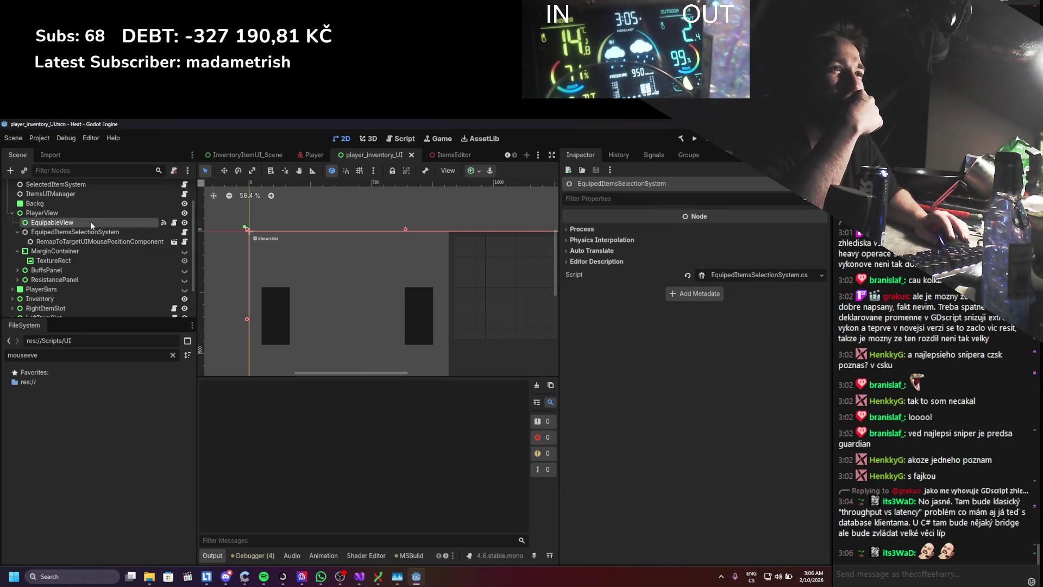
{"action": "left_click", "coordinate": [653, 155]}
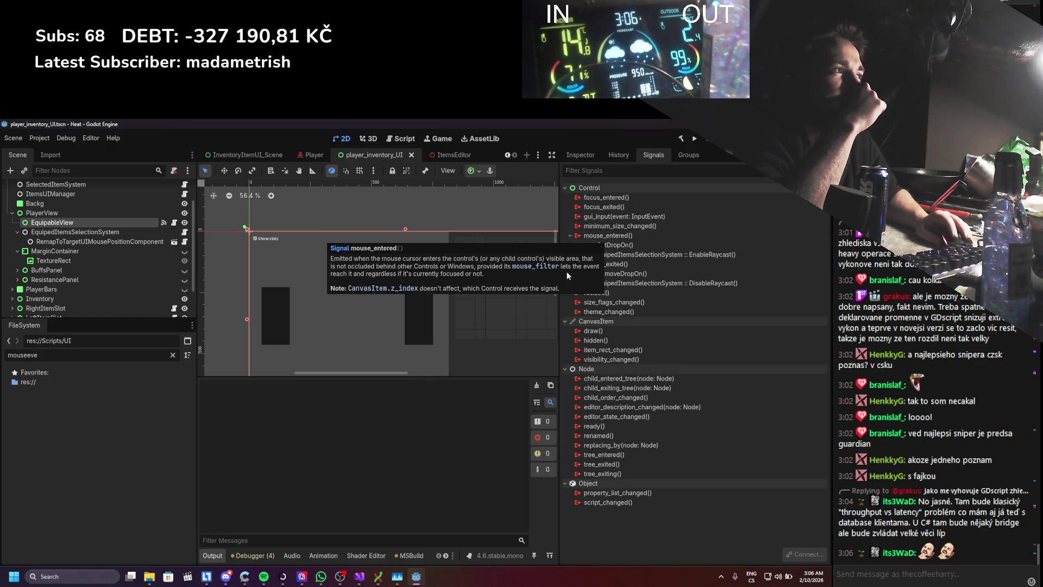
- Connect gui_input to EquipedItemsSelectionSystem's inputEvent method, then run the game
{"action": "double_click", "coordinate": [598, 217]}
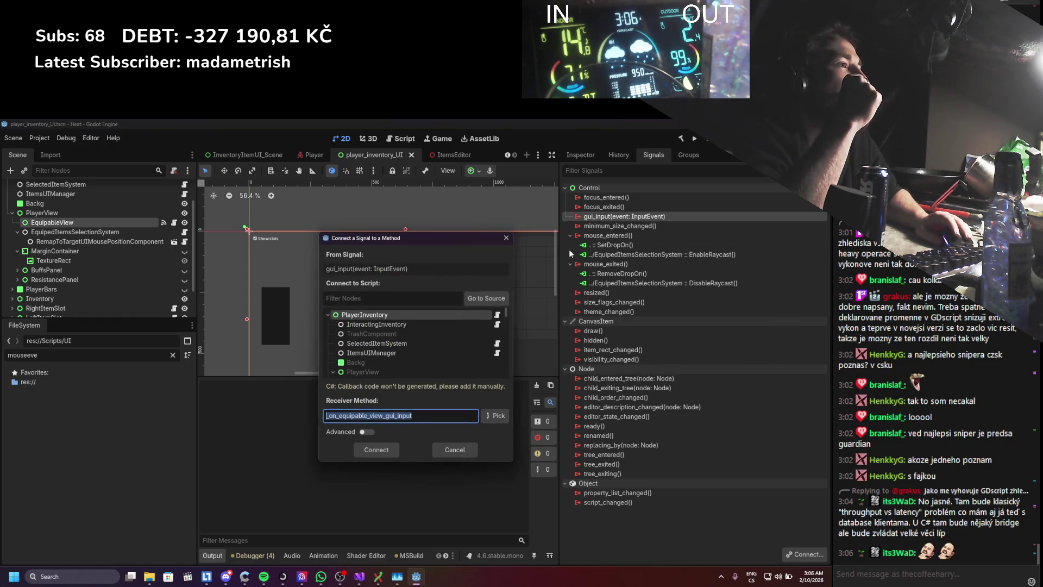
{"action": "left_click", "coordinate": [411, 363]}
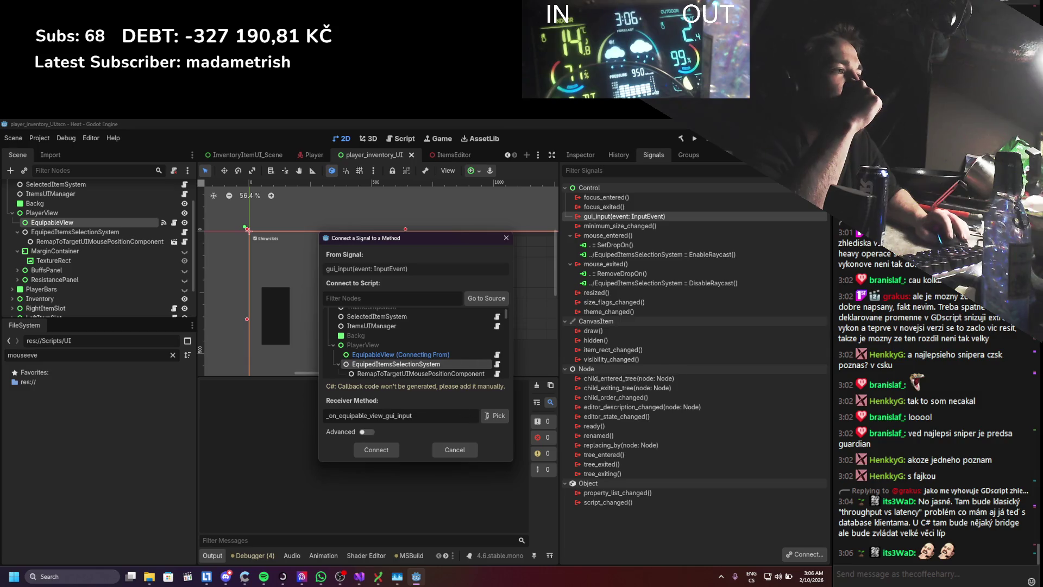
{"action": "double_click", "coordinate": [411, 365]}
{"action": "left_click", "coordinate": [385, 260]}
{"action": "left_click", "coordinate": [413, 443]}
{"action": "key", "text": "Return"}
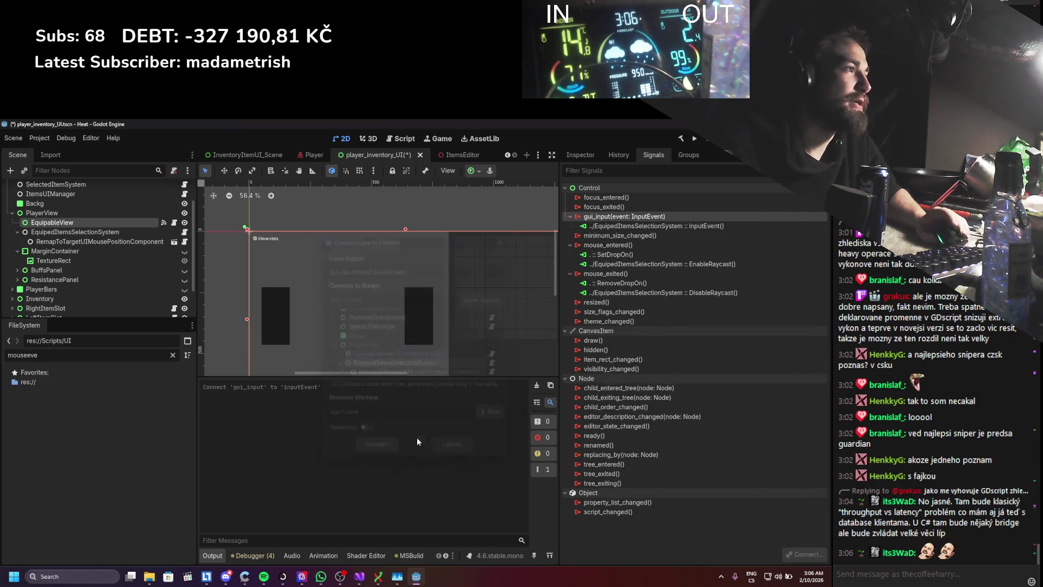
{"action": "left_click", "coordinate": [692, 139]}
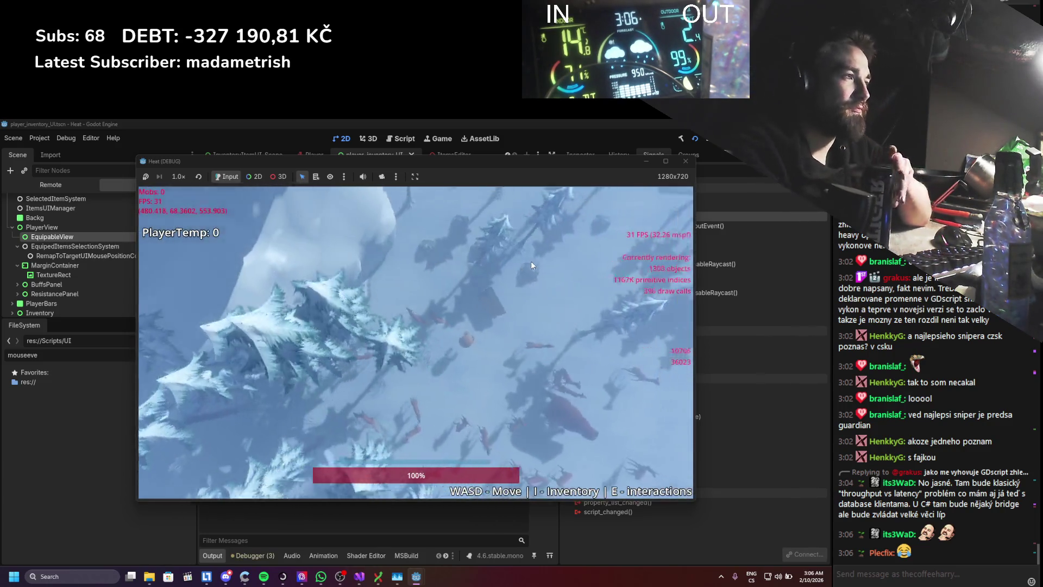
- Open the in-game inventory, drag the stick into the left equip slot, then stop the game
{"action": "key", "text": "i"}
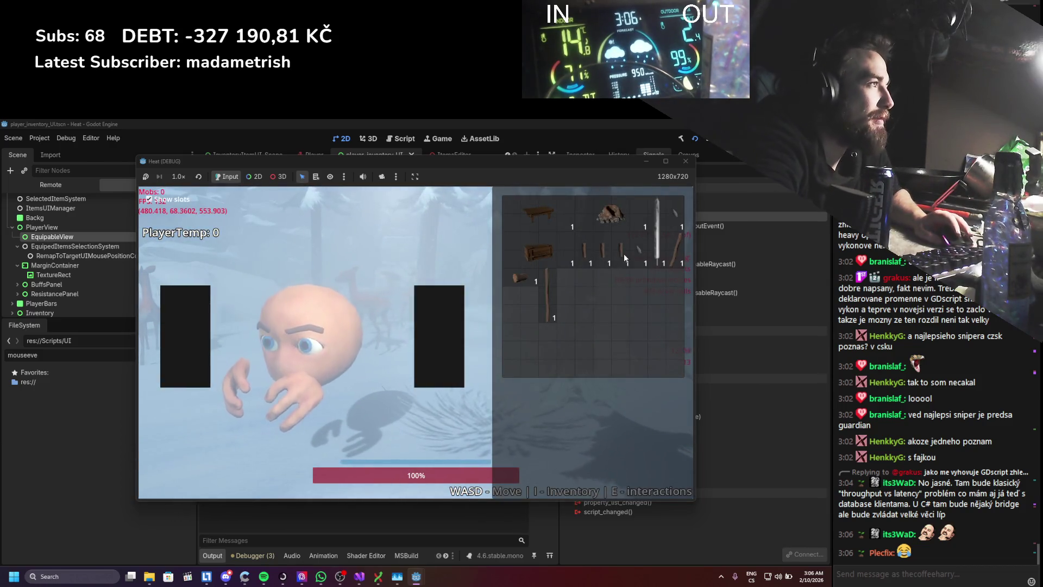
{"action": "left_click_drag", "start_coordinate": [665, 260], "coordinate": [217, 360]}
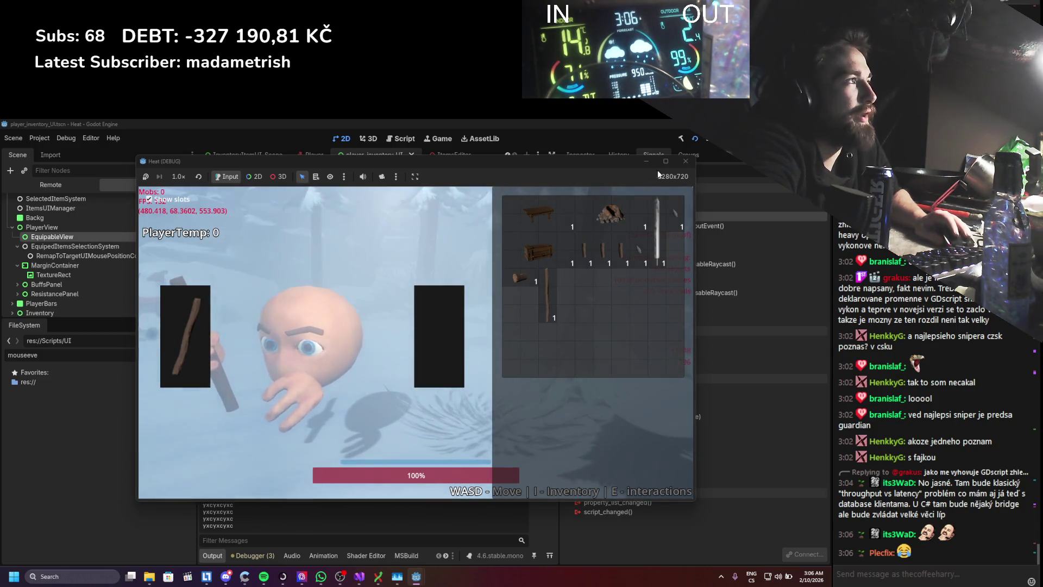
{"action": "left_click", "coordinate": [685, 161]}
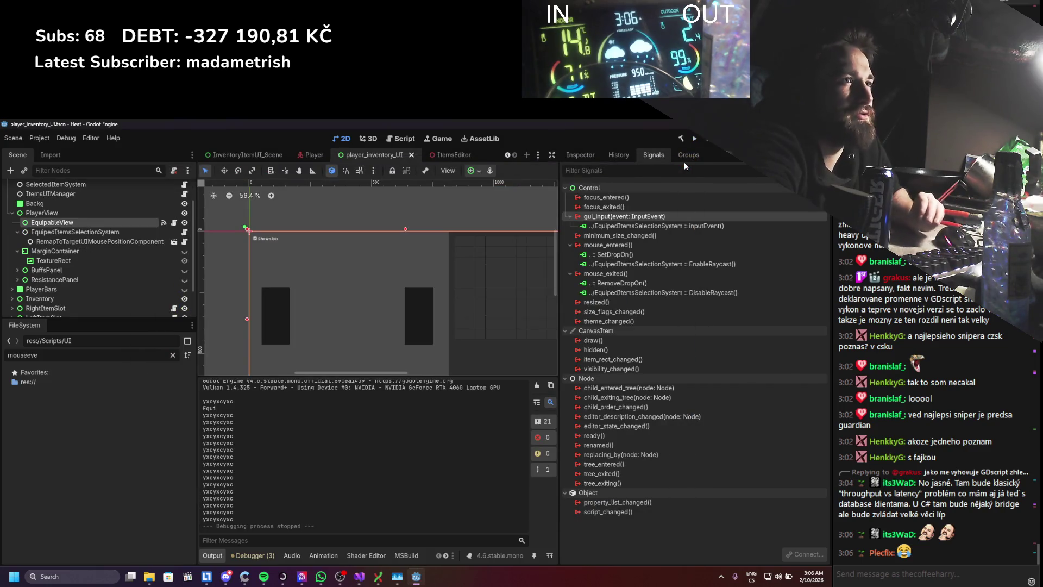
- Check line 52 of the selection script, then inspect EquipCollider and SelectionColliderR in the Player scene
{"action": "left_click", "coordinate": [359, 576]}
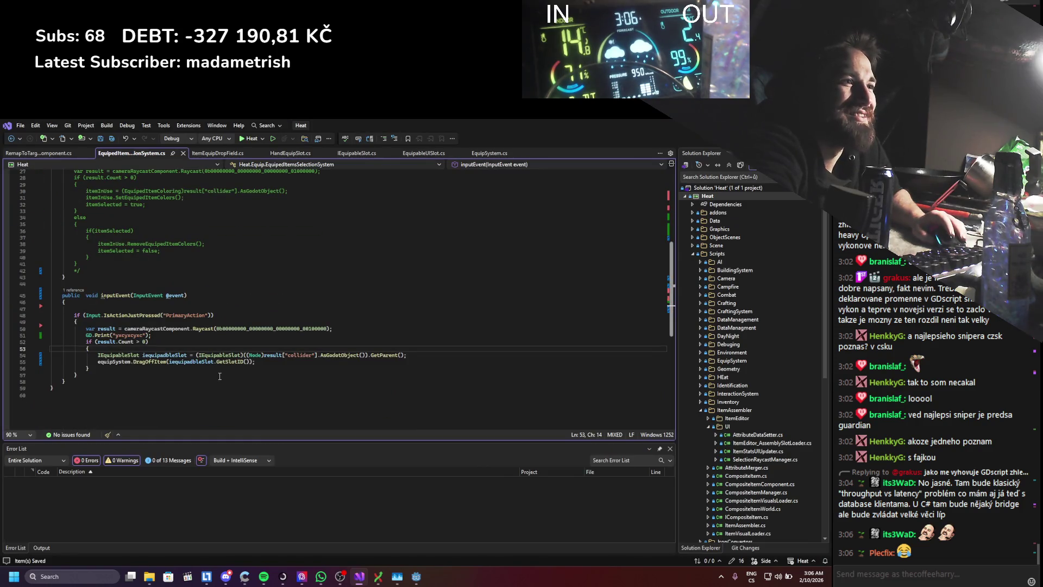
{"action": "left_click", "coordinate": [332, 341]}
{"action": "key", "text": "alt+Tab"}
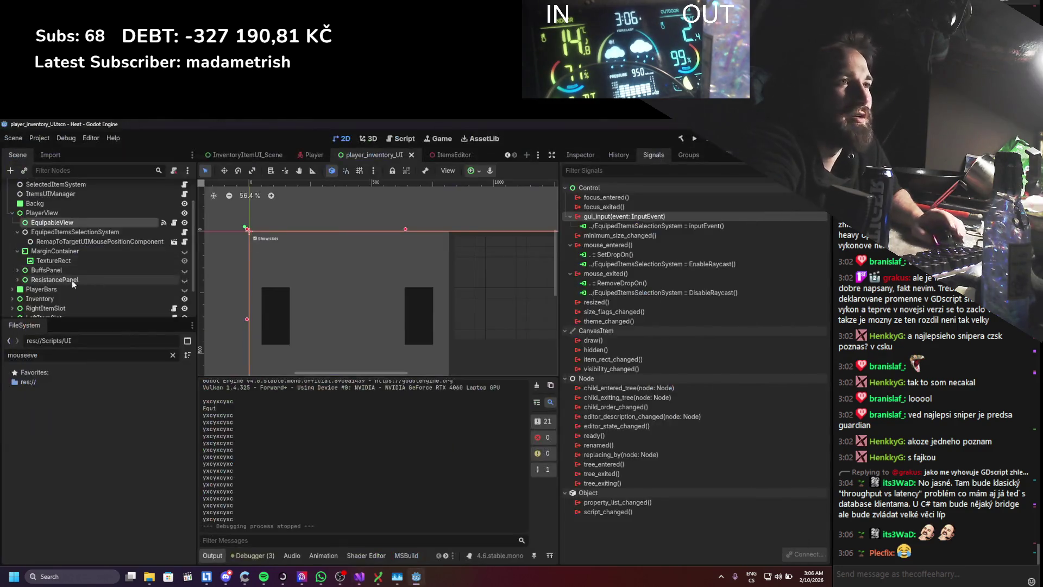
{"action": "left_click", "coordinate": [309, 155]}
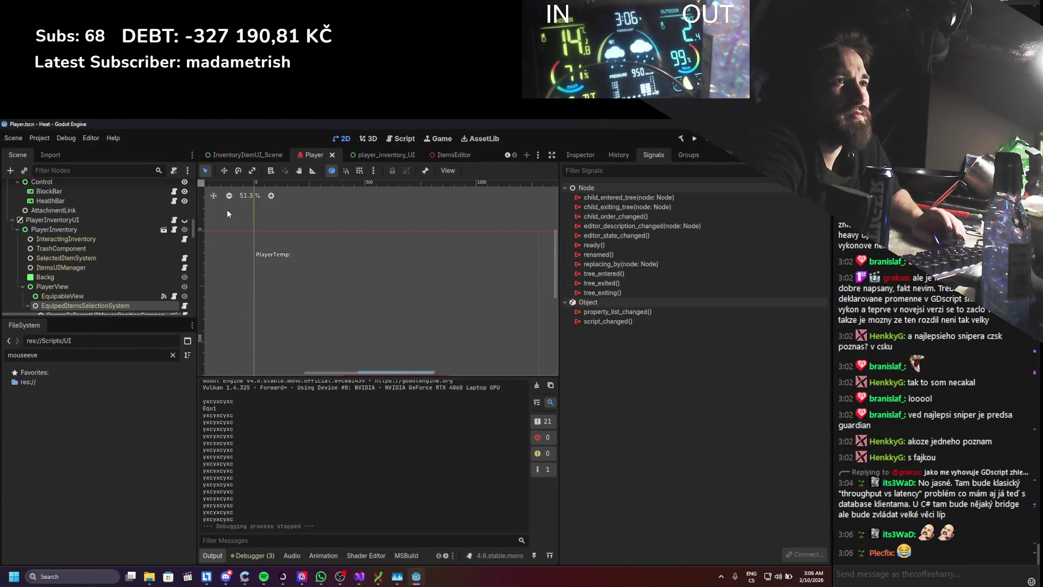
{"action": "scroll", "coordinate": [127, 247], "scroll_direction": "down", "scroll_amount": 3}
{"action": "scroll", "coordinate": [126, 249], "scroll_direction": "up", "scroll_amount": 2}
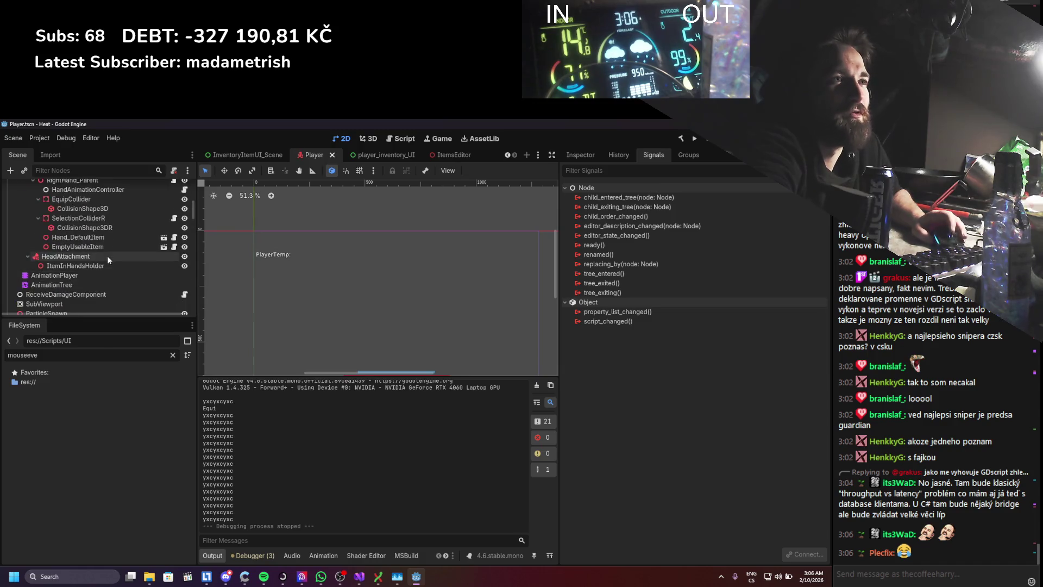
{"action": "left_click", "coordinate": [96, 249]}
{"action": "scroll", "coordinate": [95, 249], "scroll_direction": "down", "scroll_amount": 1}
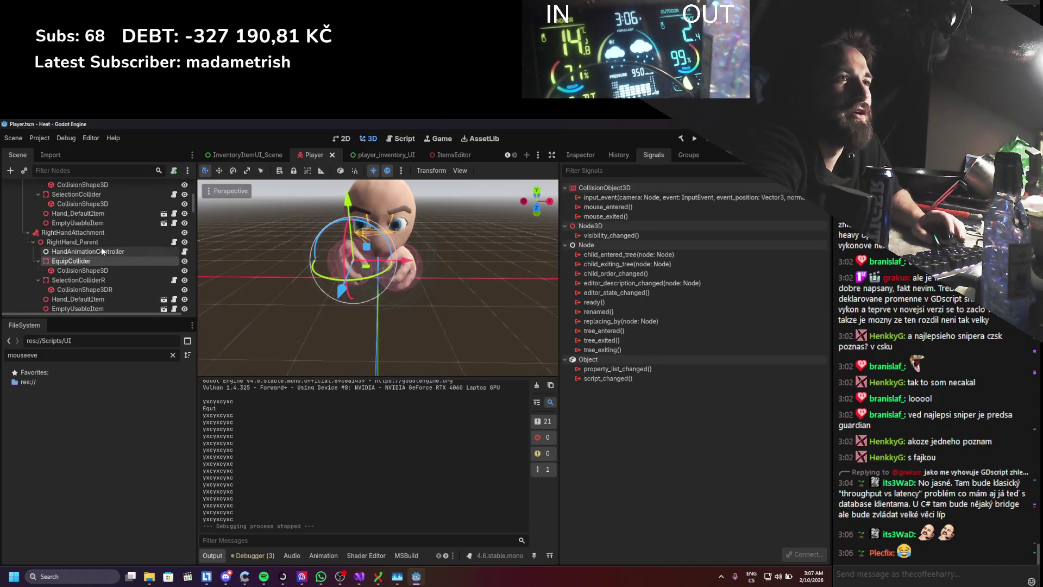
{"action": "left_click", "coordinate": [81, 281]}
{"action": "scroll", "coordinate": [80, 280], "scroll_direction": "down", "scroll_amount": 3}
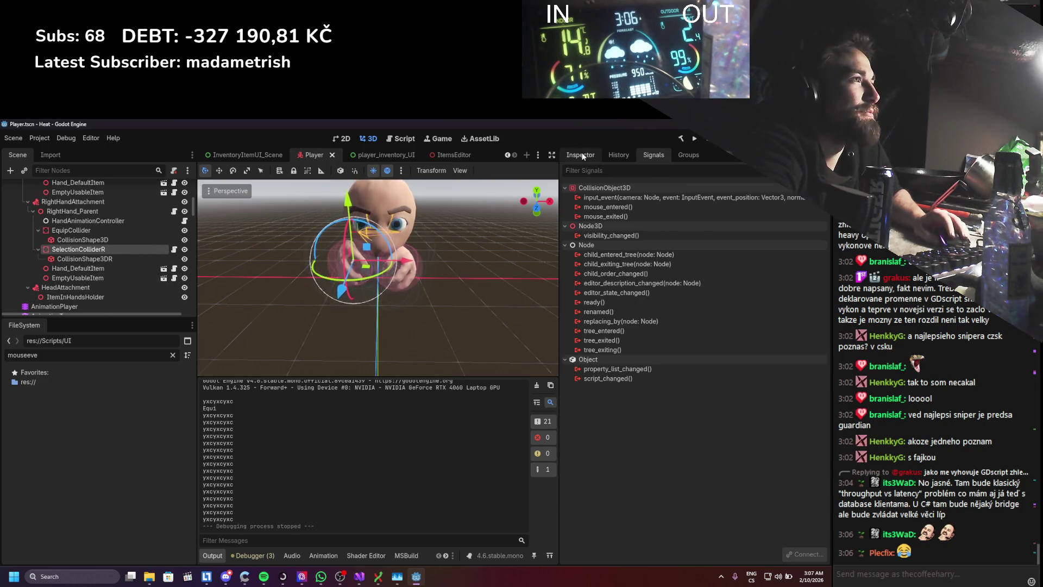
{"action": "left_click", "coordinate": [580, 154]}
{"action": "scroll", "coordinate": [627, 287], "scroll_direction": "down", "scroll_amount": 5}
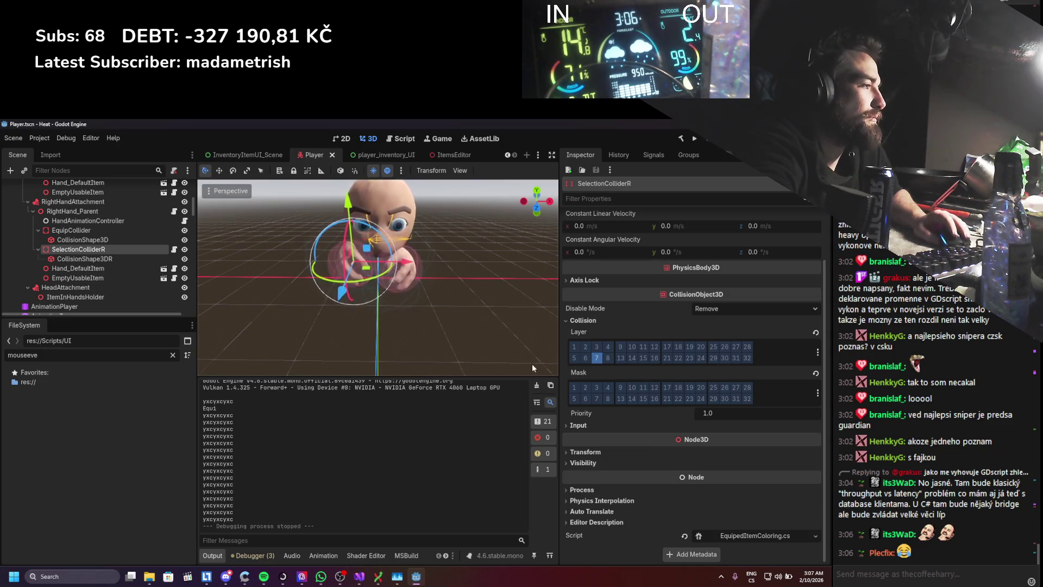
- Compare EquipCollider's and SelectionColliderR's collision layers, then return to the C# editor
{"action": "left_click", "coordinate": [359, 577]}
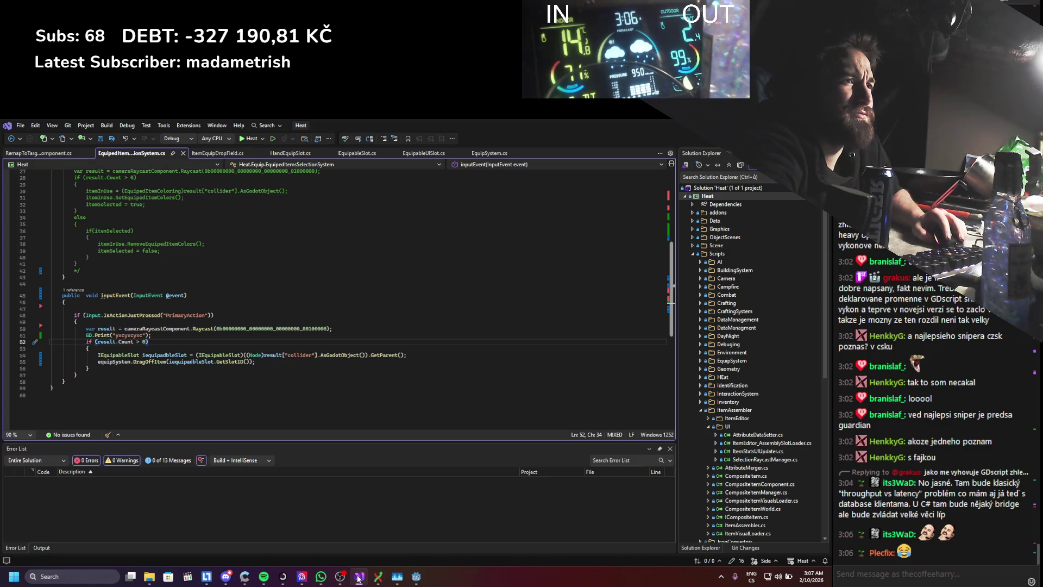
{"action": "left_click", "coordinate": [360, 576]}
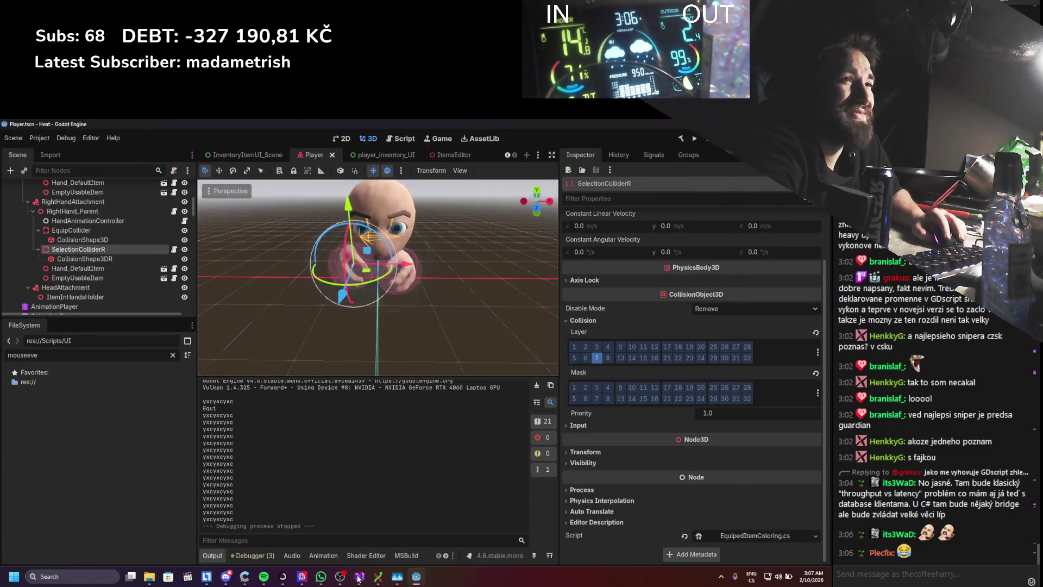
{"action": "left_click", "coordinate": [126, 231]}
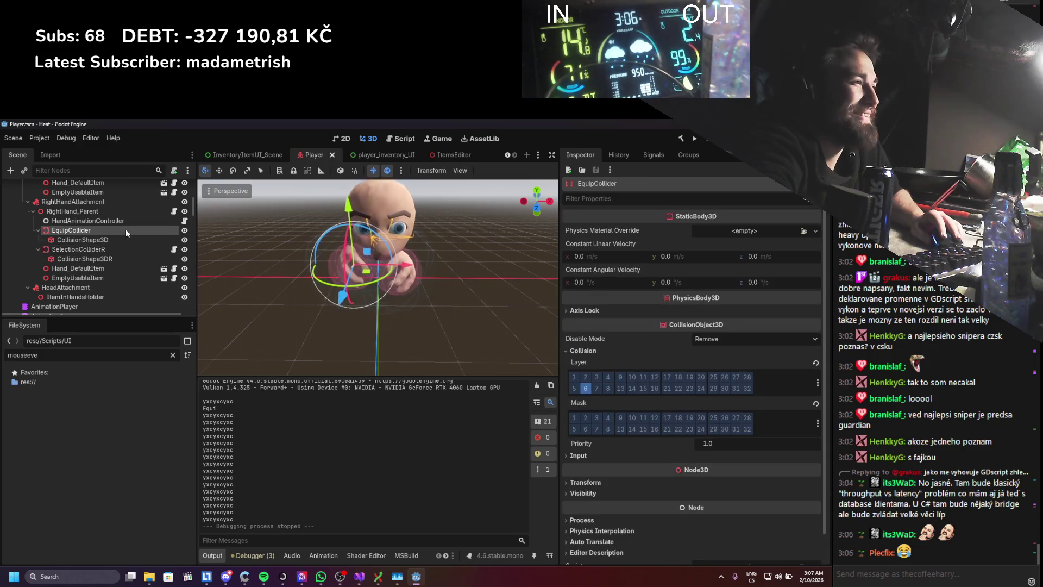
{"action": "left_click", "coordinate": [118, 250]}
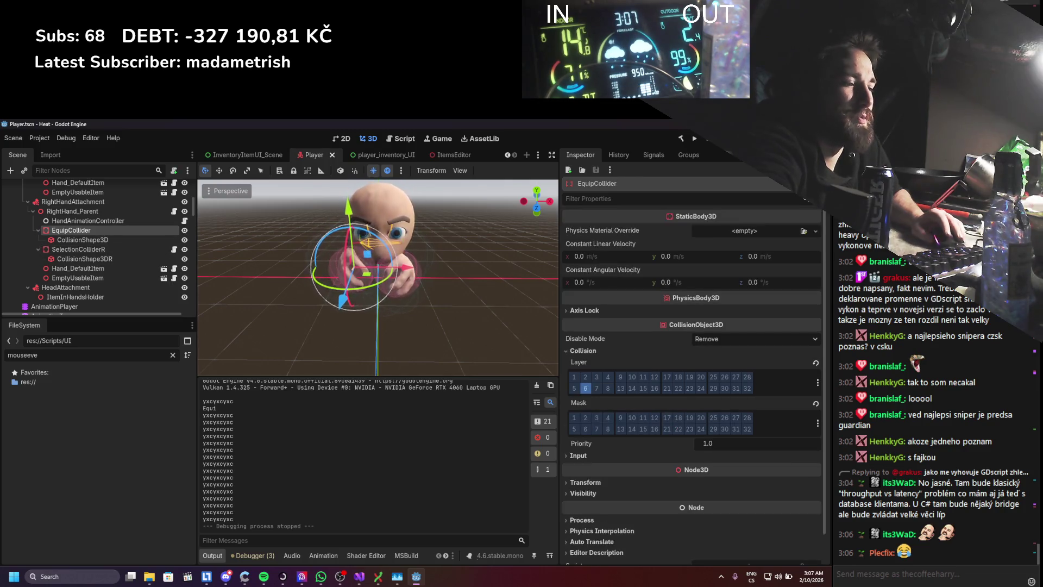
{"action": "left_click", "coordinate": [318, 534]}
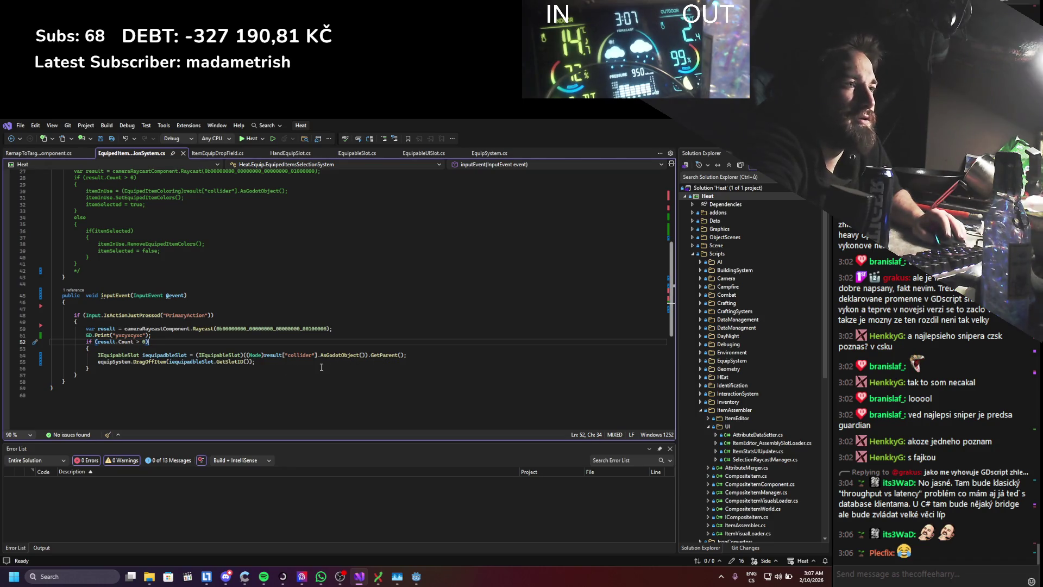
- Delete the .AsGodotObject() call on line 54 so the collider casts straight to Node, and save
{"action": "left_click_drag", "start_coordinate": [317, 355], "coordinate": [366, 355]}
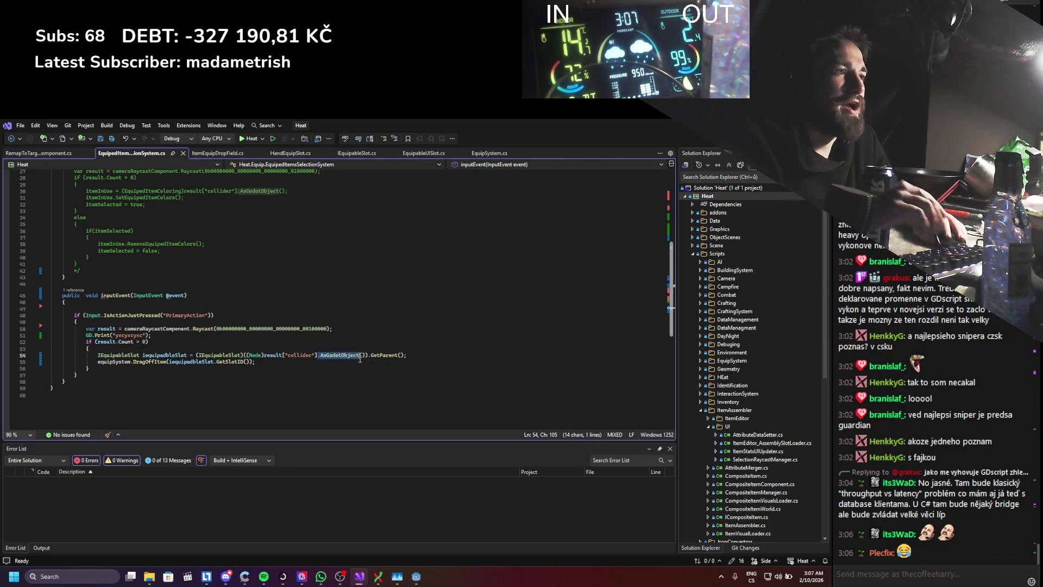
{"action": "key", "text": "BackSpace"}
{"action": "key", "text": "ctrl+s"}
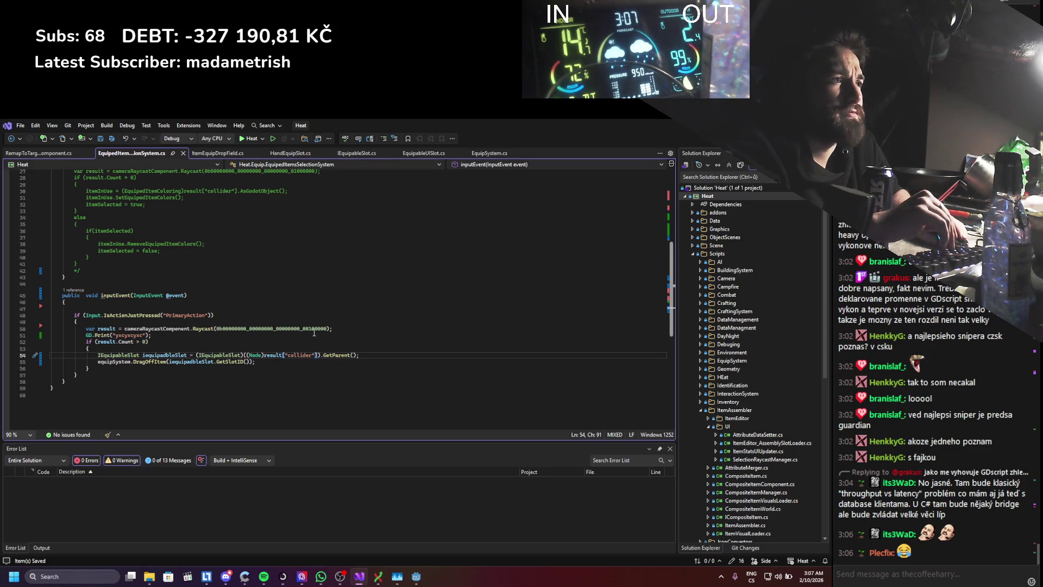
- Set the raycast mask to 32, checking it against EquipCollider's EquipableSlots layer in Godot
{"action": "left_click_drag", "start_coordinate": [321, 329], "coordinate": [325, 329]}
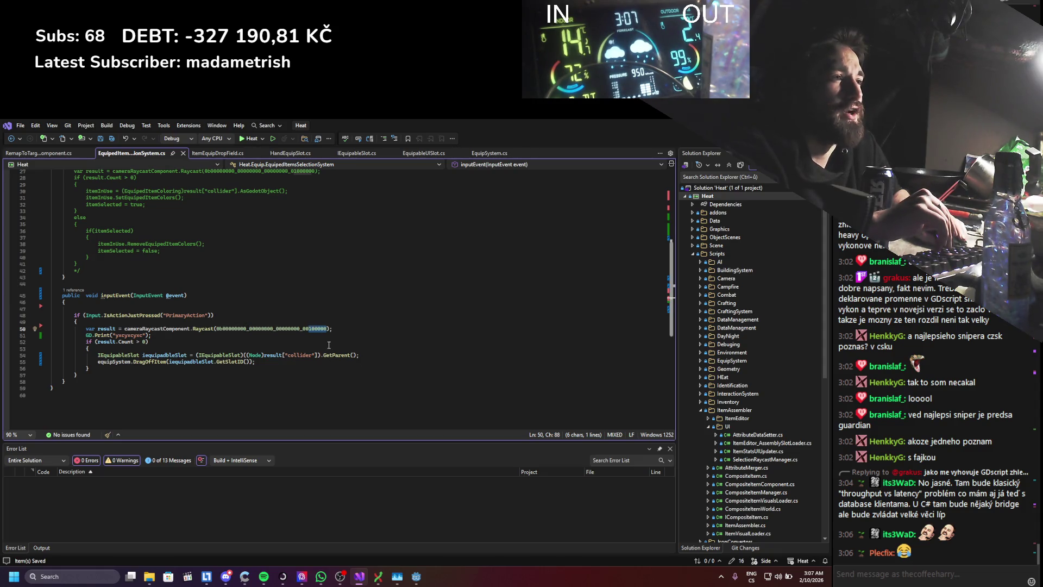
{"action": "left_click_drag", "start_coordinate": [321, 329], "coordinate": [325, 328]}
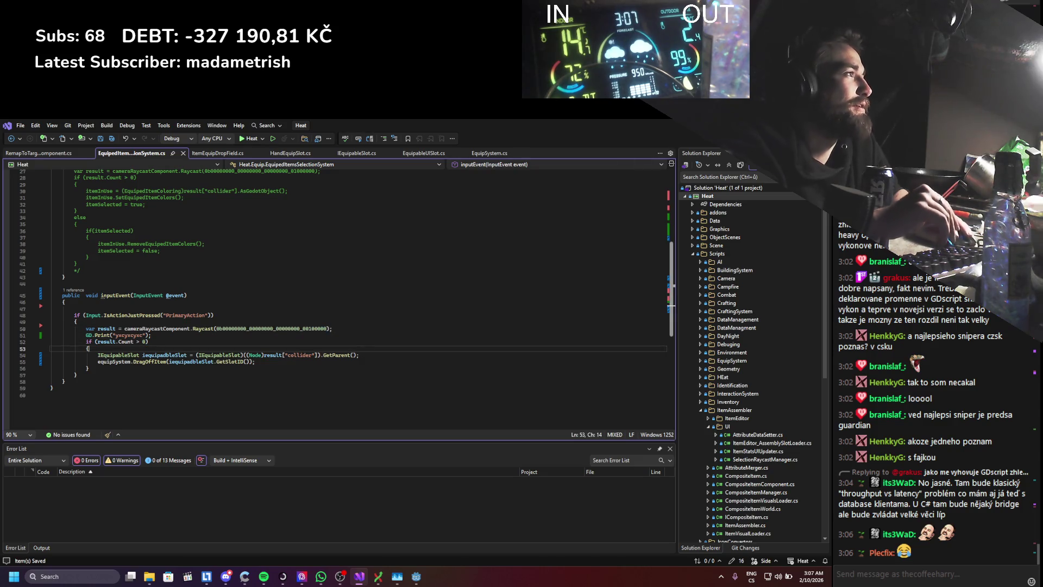
{"action": "key", "text": "alt+Tab"}
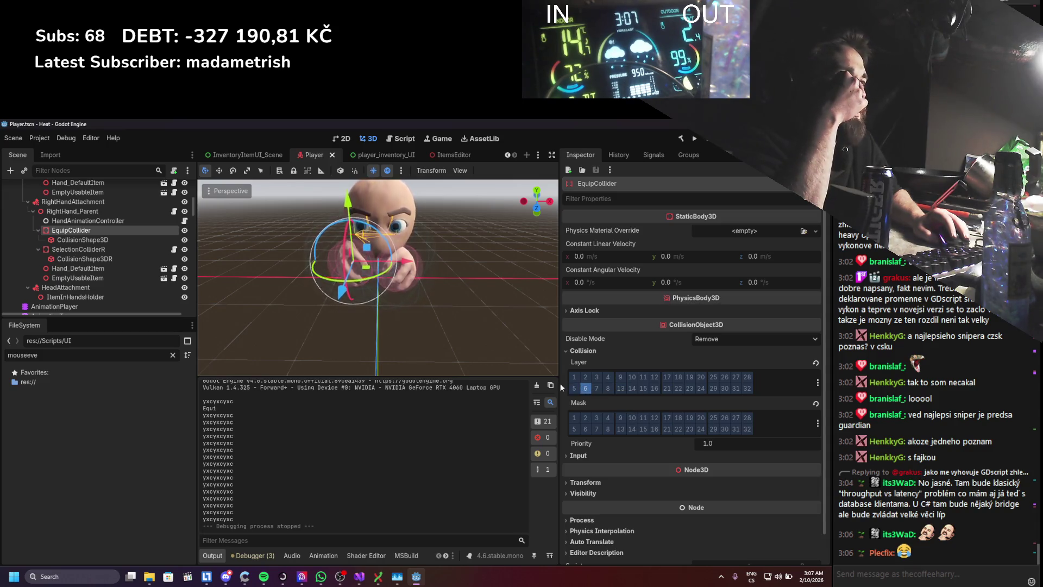
{"action": "left_click", "coordinate": [360, 577]}
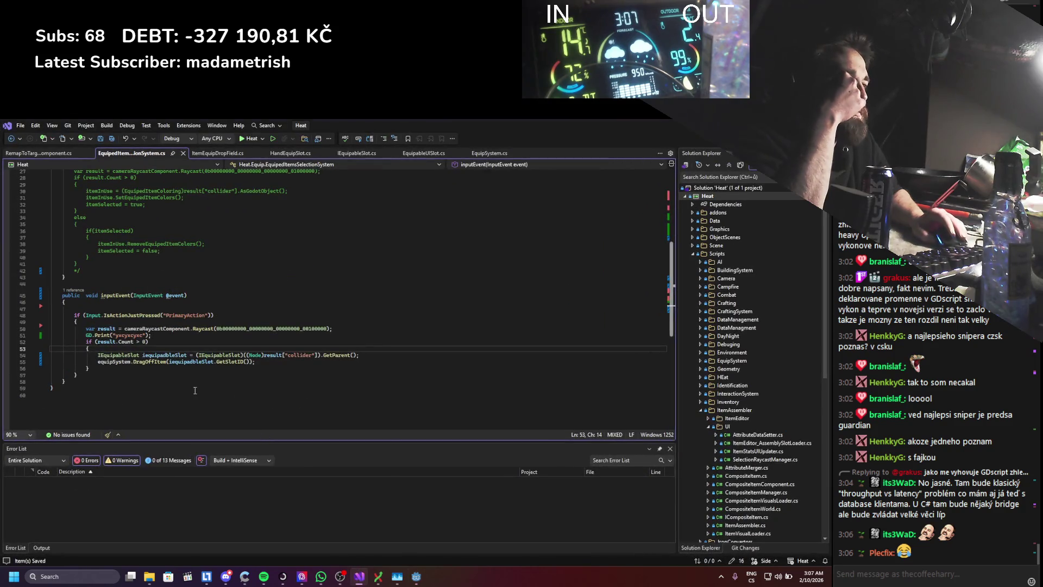
- Add GD.Print("Drag"); at the top of DragOffItem in EquipSystem, then build and run
{"action": "left_click", "coordinate": [154, 362], "text": "ctrl"}
{"action": "left_click", "coordinate": [170, 315]}
{"action": "type", "text": "GD.pr"}
{"action": "type", "text": "(\""}
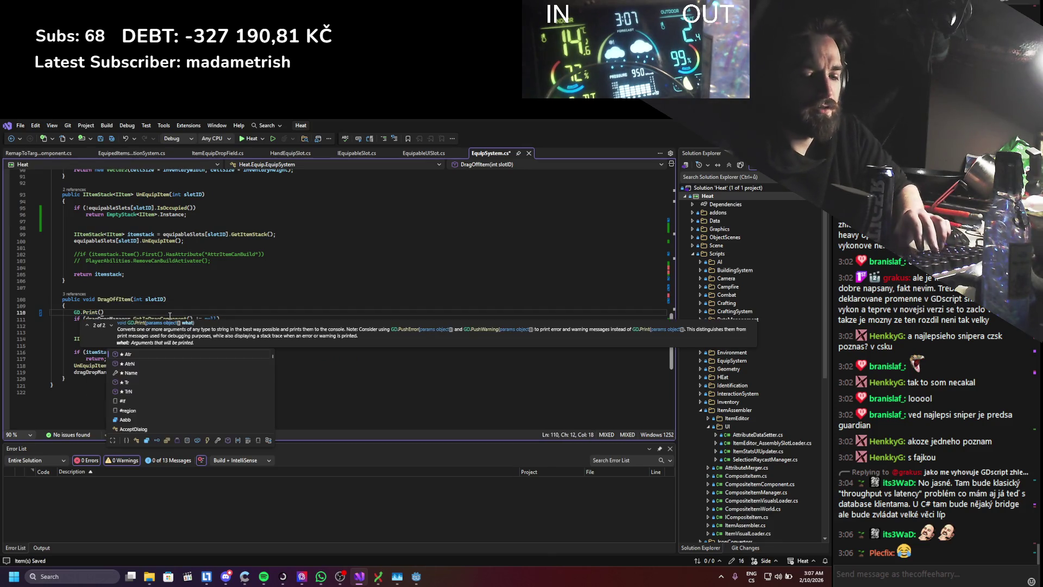
{"action": "type", "text": "\");"}
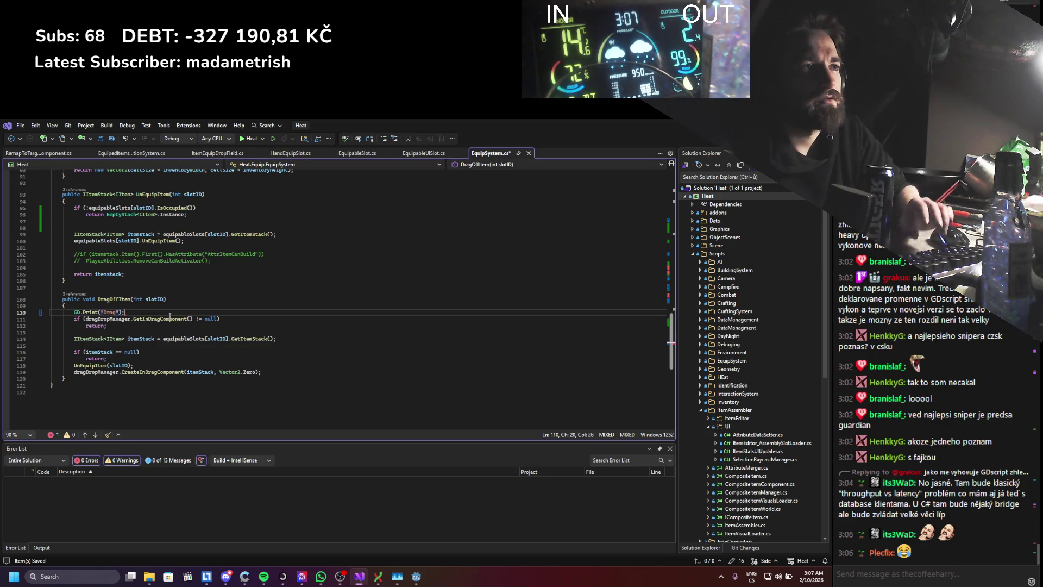
{"action": "key", "text": "alt+Tab"}
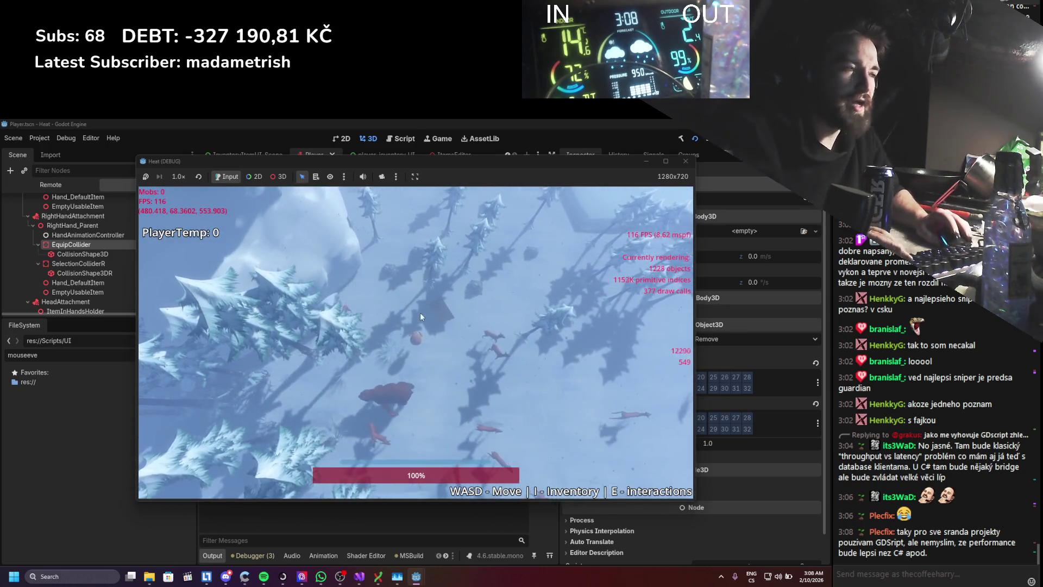
- In the running game, drag the stick from the inventory onto the left hand equip slot
{"action": "key", "text": "i"}
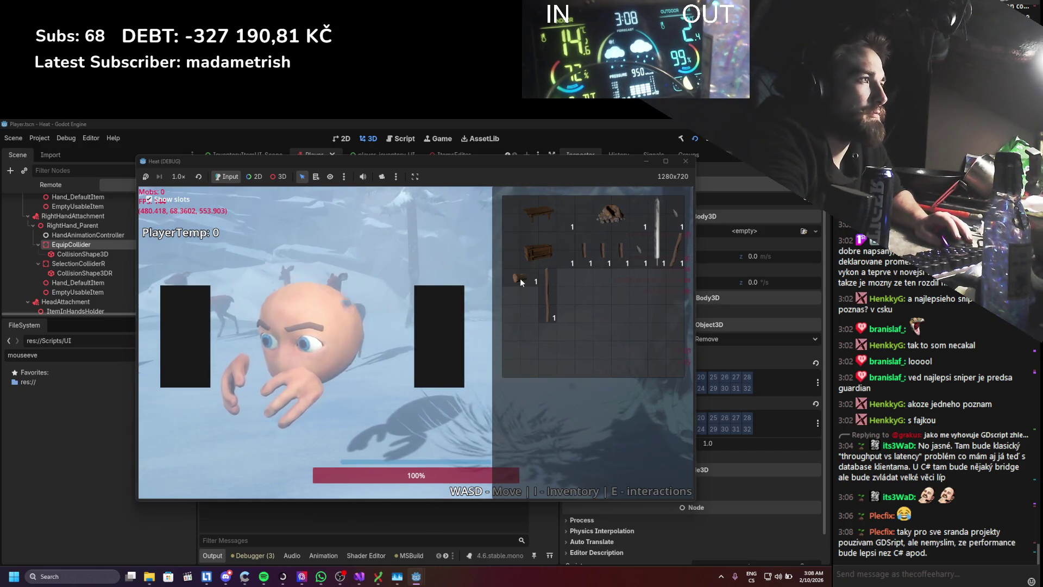
{"action": "left_click_drag", "start_coordinate": [677, 249], "coordinate": [196, 342]}
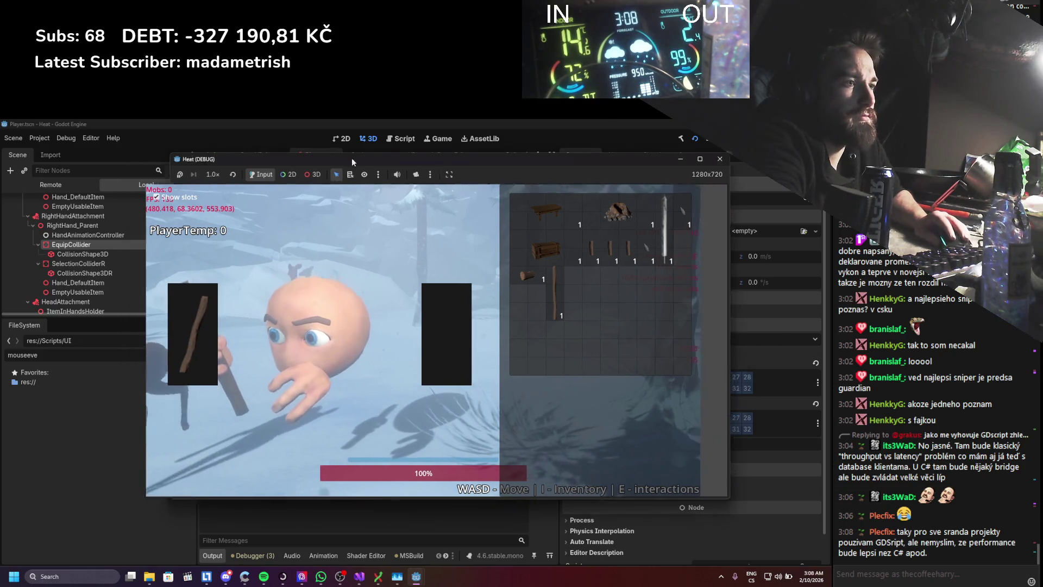
{"action": "left_click_drag", "start_coordinate": [341, 159], "coordinate": [457, 158]}
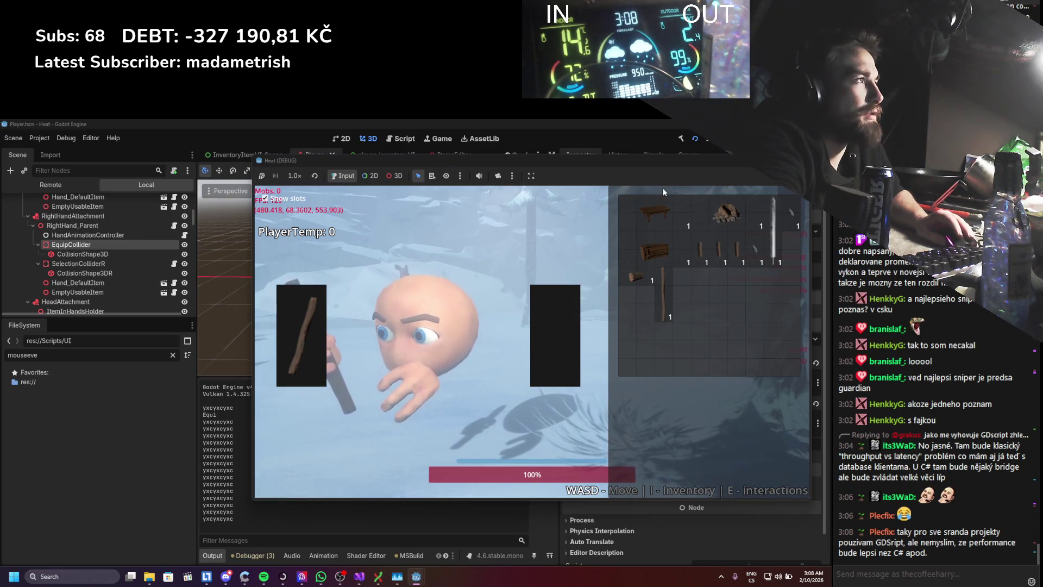
{"action": "left_click_drag", "start_coordinate": [654, 163], "coordinate": [647, 161]}
- Stop the game with F8 and bring Visual Studio back up
{"action": "key", "text": "F8"}
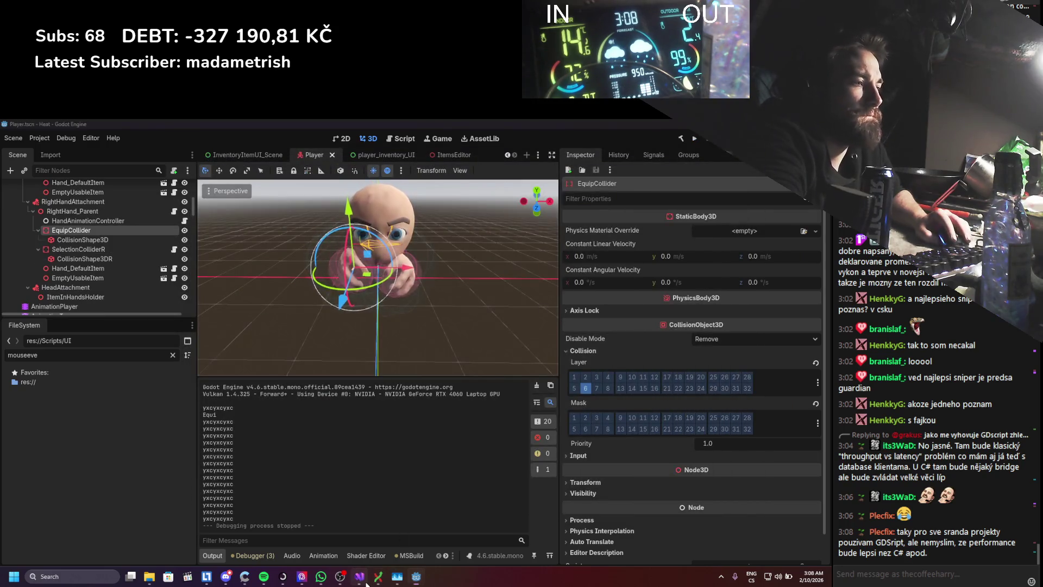
{"action": "left_click", "coordinate": [360, 576]}
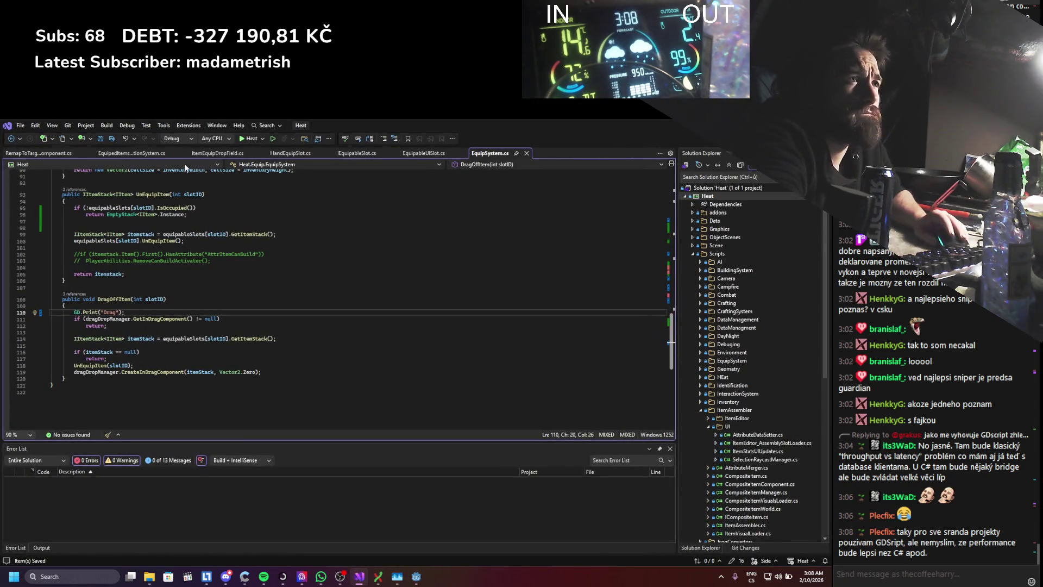
- Review the iequipadbleSlot and cameraRaycastComponent uses in EquipedItemsSelectionSystem.cs
{"action": "left_click", "coordinate": [415, 154]}
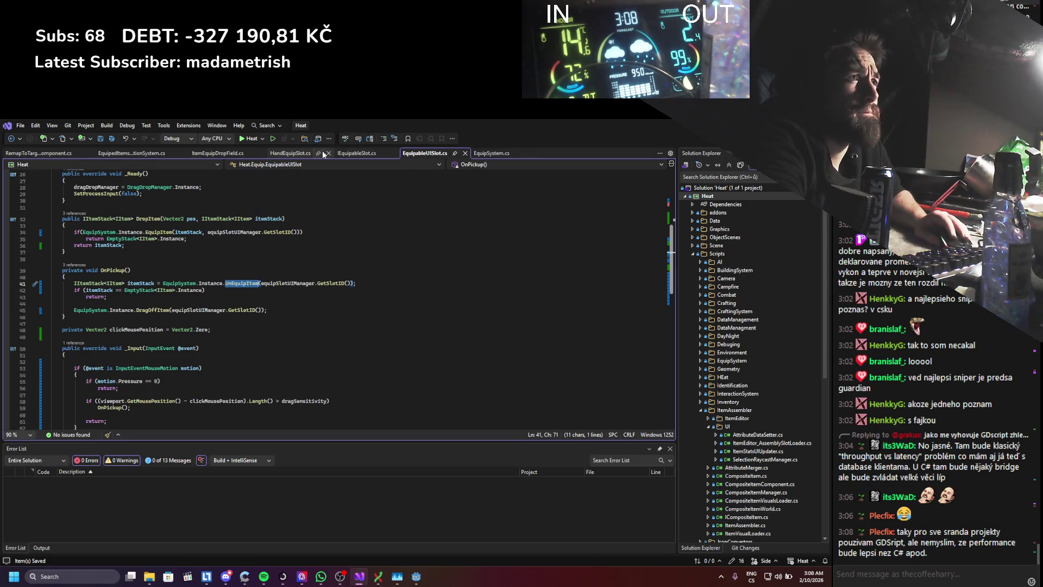
{"action": "left_click", "coordinate": [124, 152]}
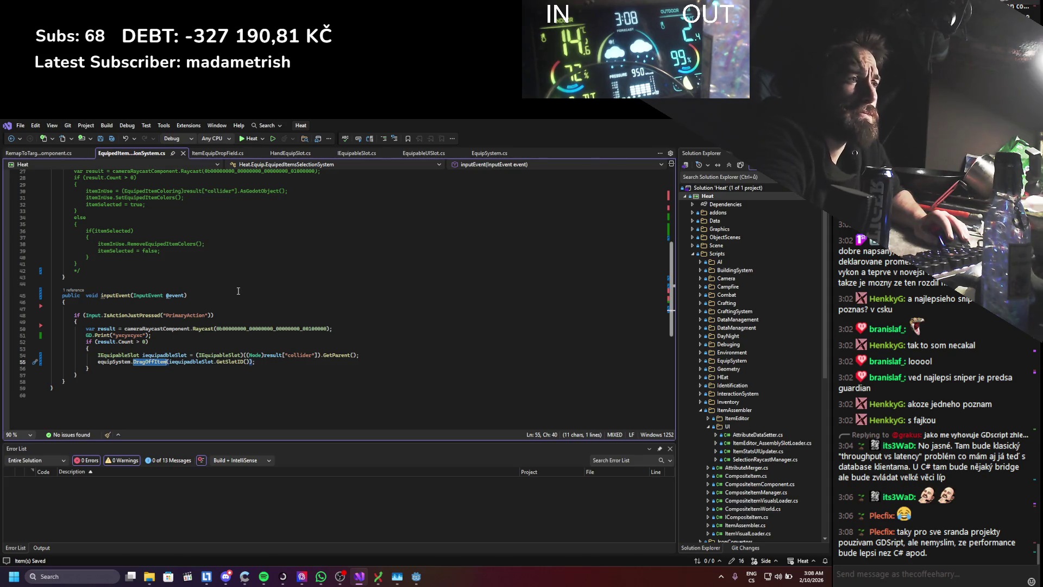
{"action": "left_click", "coordinate": [155, 355]}
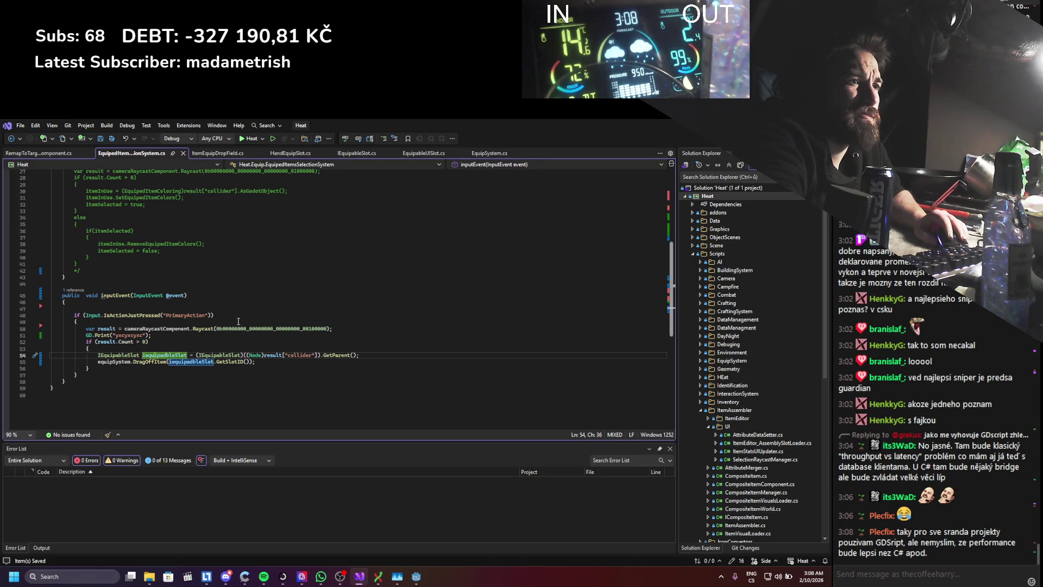
{"action": "mouse_move", "coordinate": [236, 329]}
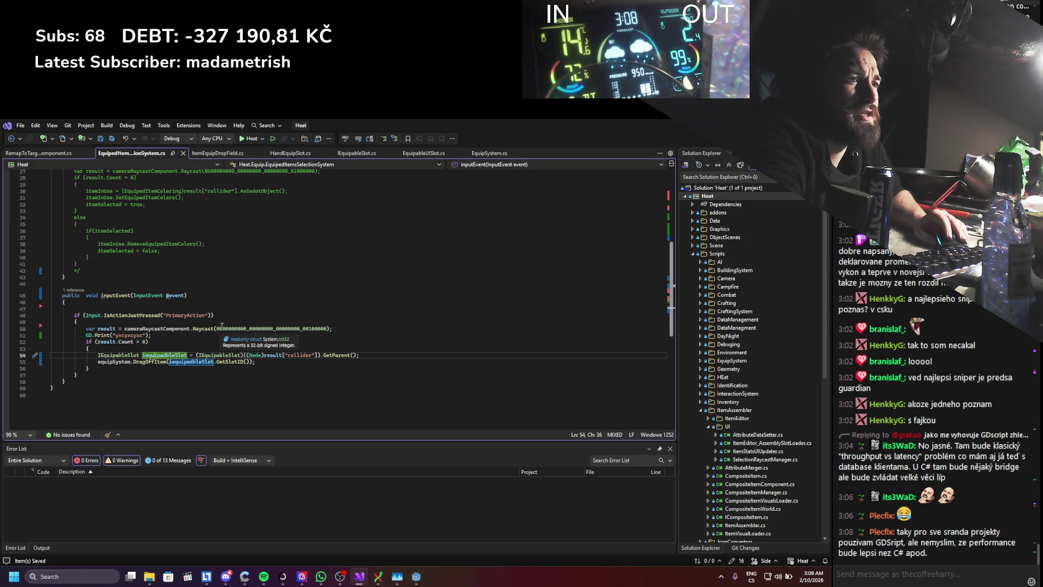
{"action": "left_click", "coordinate": [184, 329]}
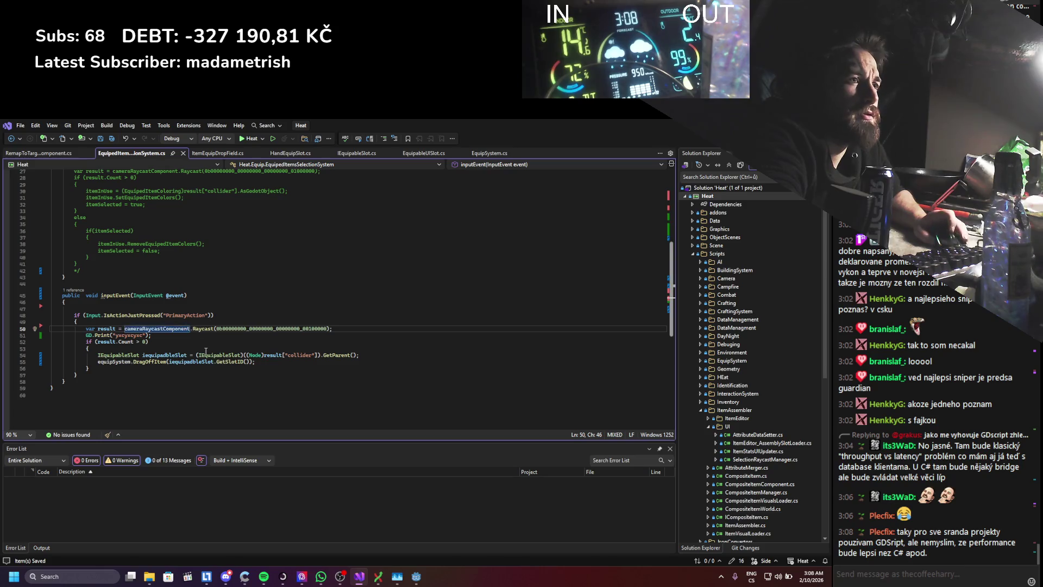
{"action": "scroll", "coordinate": [206, 350], "scroll_direction": "up", "scroll_amount": 3}
{"action": "scroll", "coordinate": [206, 351], "scroll_direction": "up", "scroll_amount": 2}
{"action": "scroll", "coordinate": [206, 351], "scroll_direction": "up", "scroll_amount": 2}
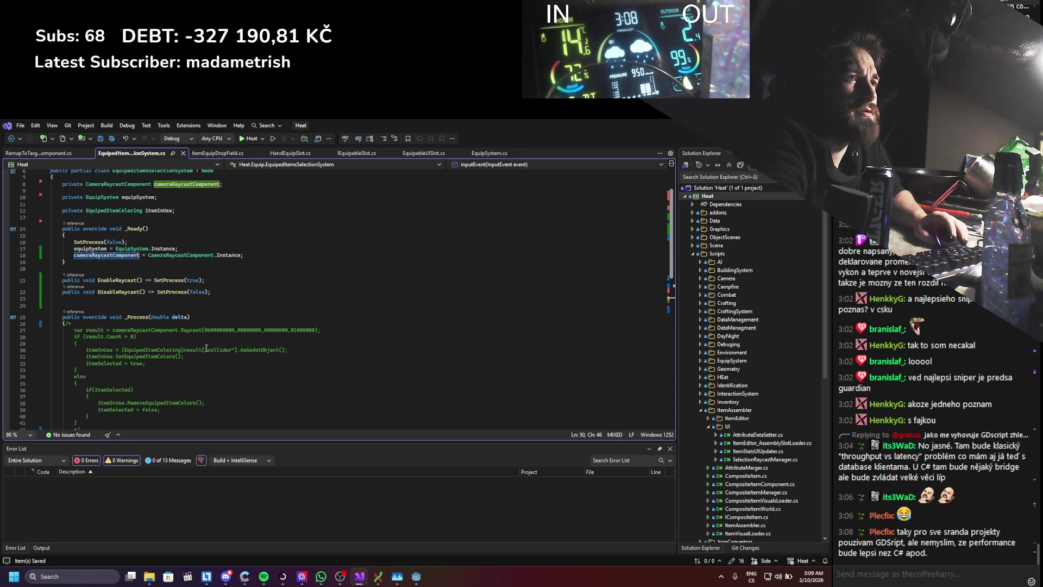
{"action": "scroll", "coordinate": [206, 349], "scroll_direction": "down", "scroll_amount": 2}
{"action": "scroll", "coordinate": [207, 349], "scroll_direction": "down", "scroll_amount": 2}
{"action": "scroll", "coordinate": [207, 349], "scroll_direction": "down", "scroll_amount": 2}
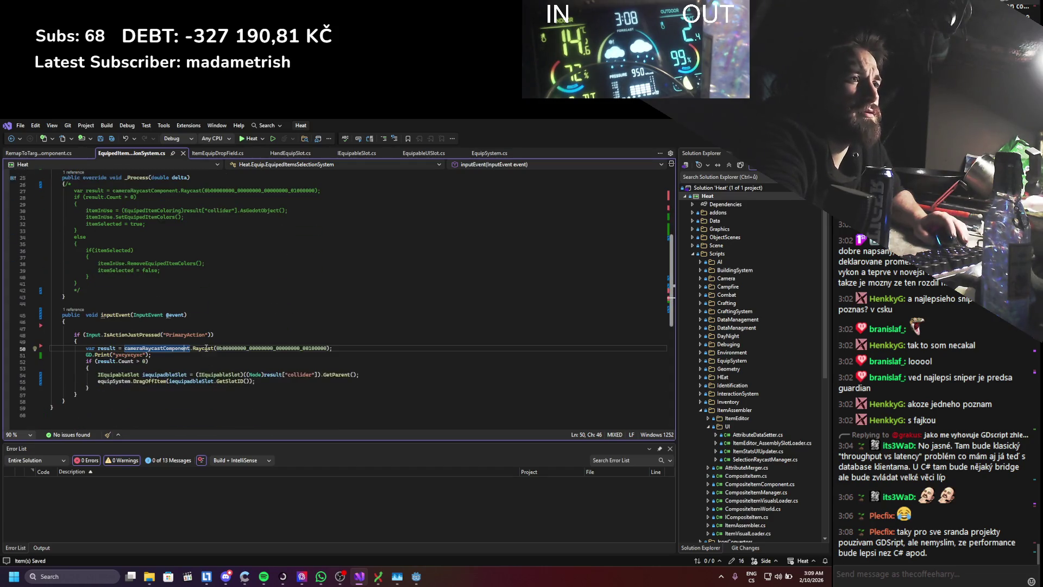
{"action": "scroll", "coordinate": [206, 348], "scroll_direction": "down", "scroll_amount": 2}
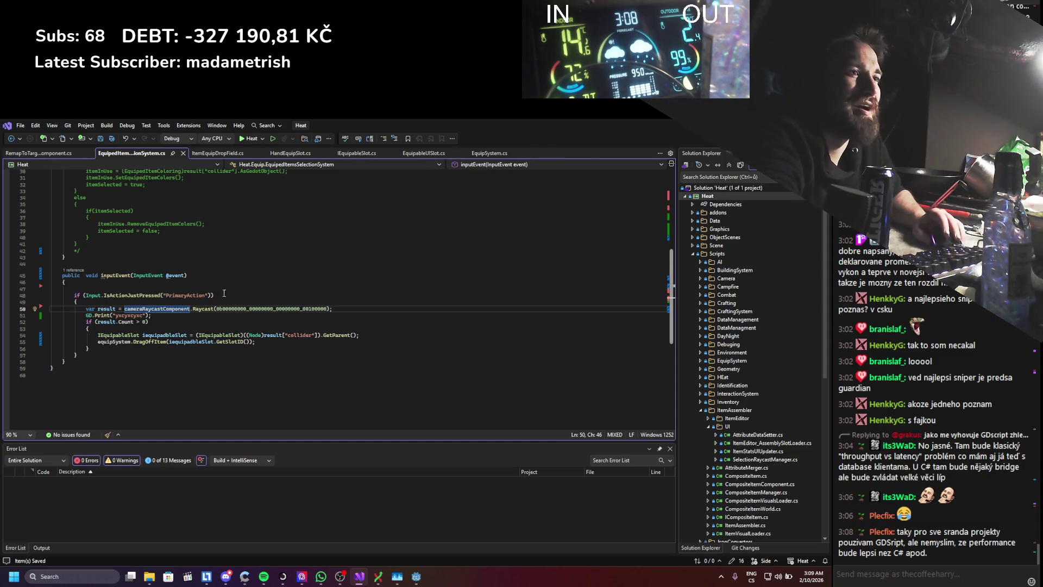
- Make the line-51 GD.Print output result.Count instead of the placeholder text, save, and switch to Godot
{"action": "mouse_move", "coordinate": [95, 323]}
{"action": "left_mouse_down"}
{"action": "mouse_move", "coordinate": [132, 323]}
{"action": "mouse_move", "coordinate": [115, 316]}
{"action": "left_mouse_up"}
{"action": "key", "text": "ctrl+c"}
{"action": "key", "text": "ctrl+v"}
{"action": "key", "text": "alt+Tab"}
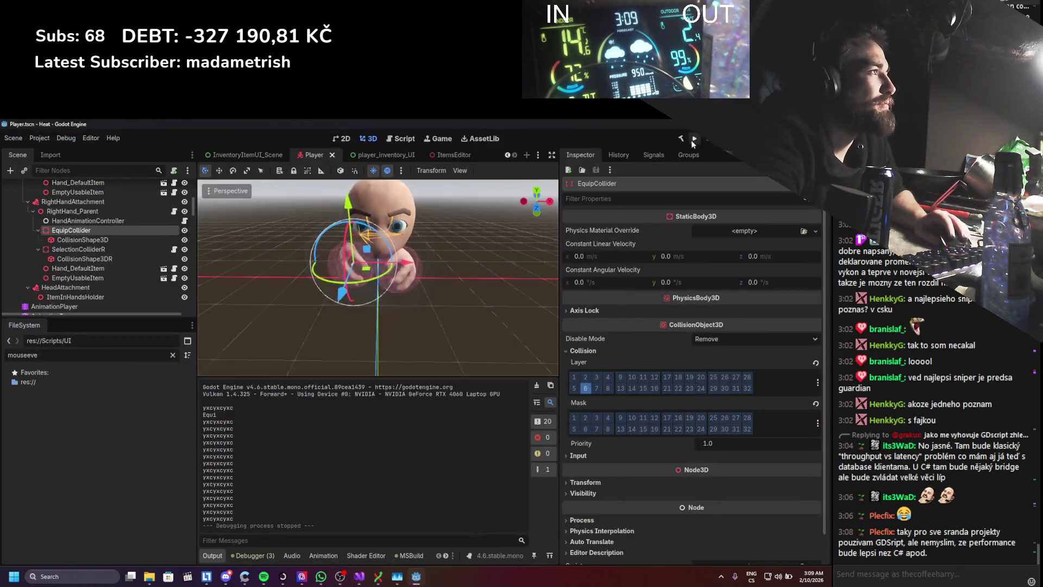
- Compare the cameraRaycastComponent usage in ItemEquipDropField.DropItem against EquipedItemsSelectionSystem
{"action": "left_click", "coordinate": [359, 576]}
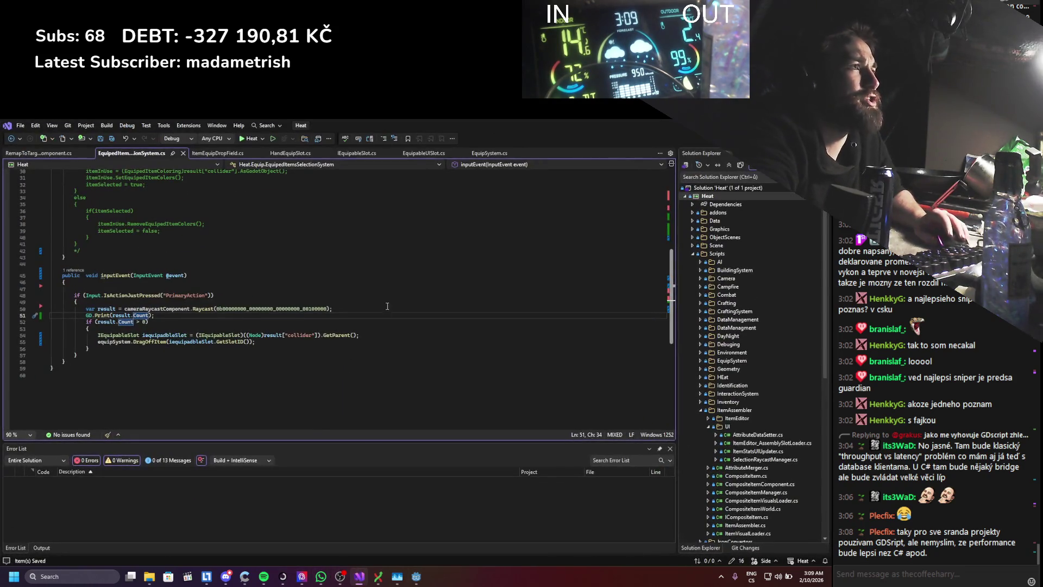
{"action": "left_click", "coordinate": [221, 153]}
{"action": "scroll", "coordinate": [220, 232], "scroll_direction": "down", "scroll_amount": 5}
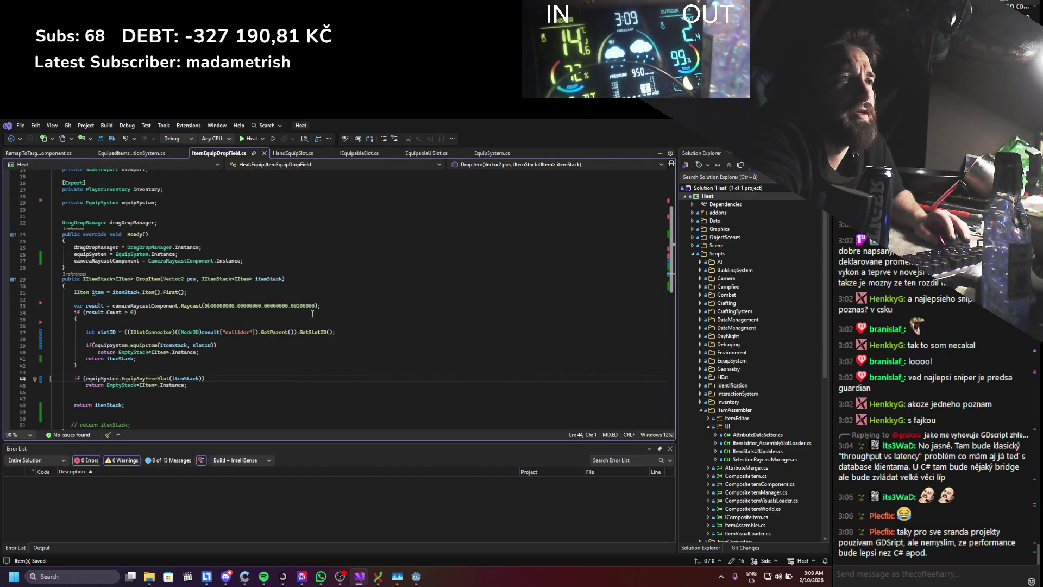
{"action": "left_click", "coordinate": [136, 305]}
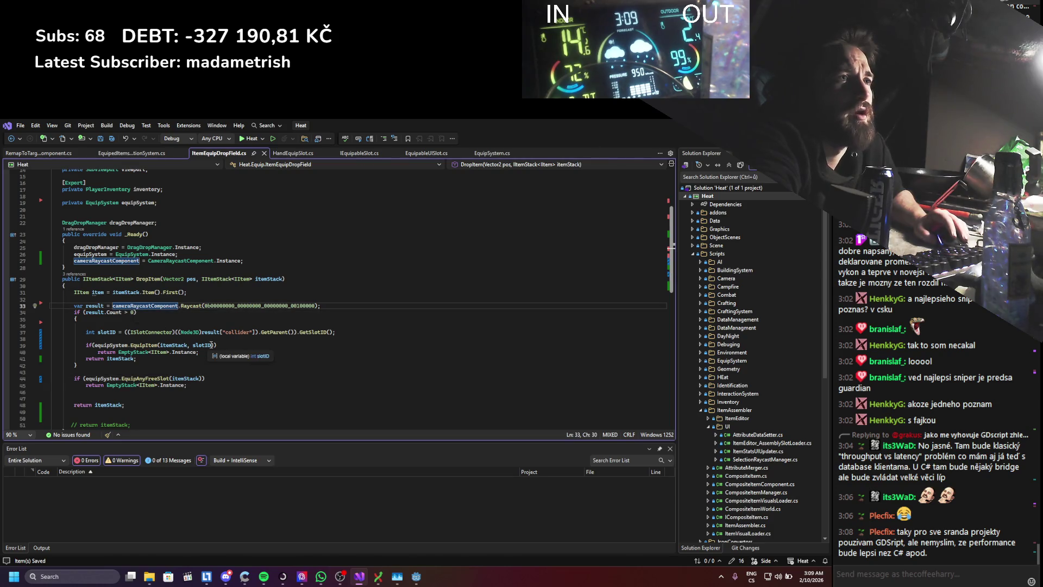
{"action": "scroll", "coordinate": [215, 347], "scroll_direction": "down", "scroll_amount": 2}
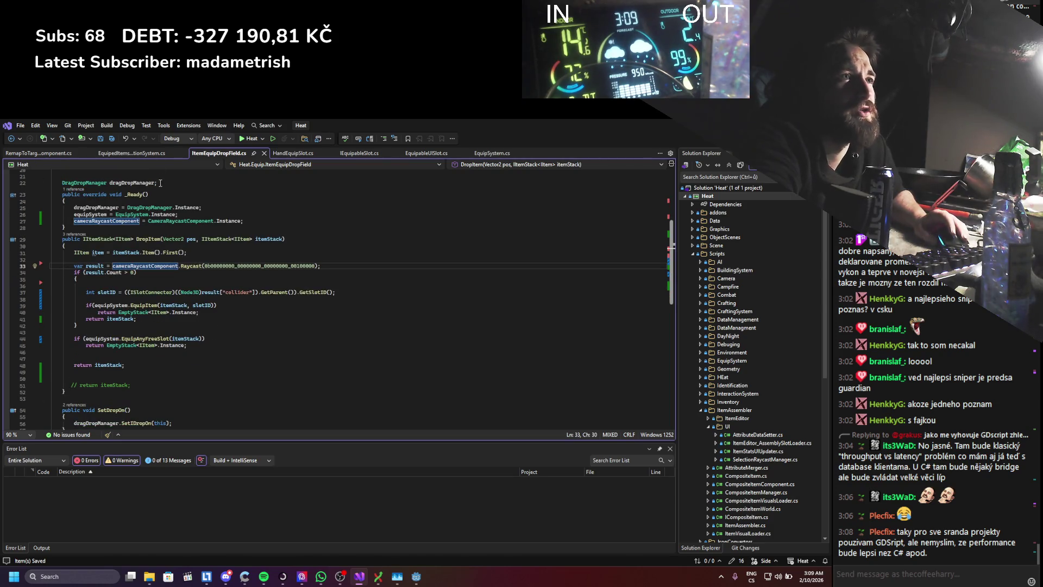
{"action": "left_click", "coordinate": [150, 154]}
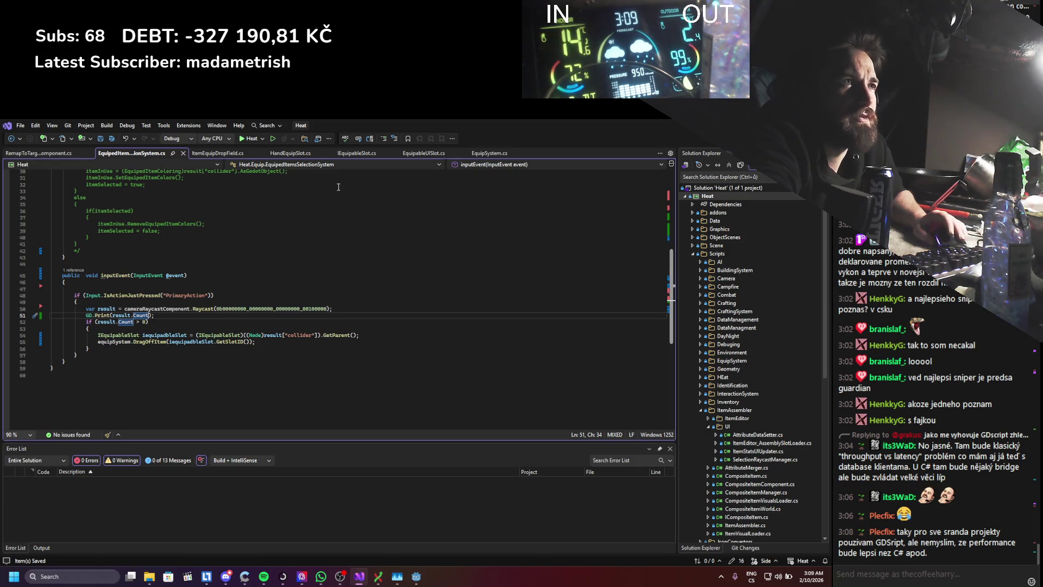
{"action": "scroll", "coordinate": [279, 260], "scroll_direction": "up", "scroll_amount": 3}
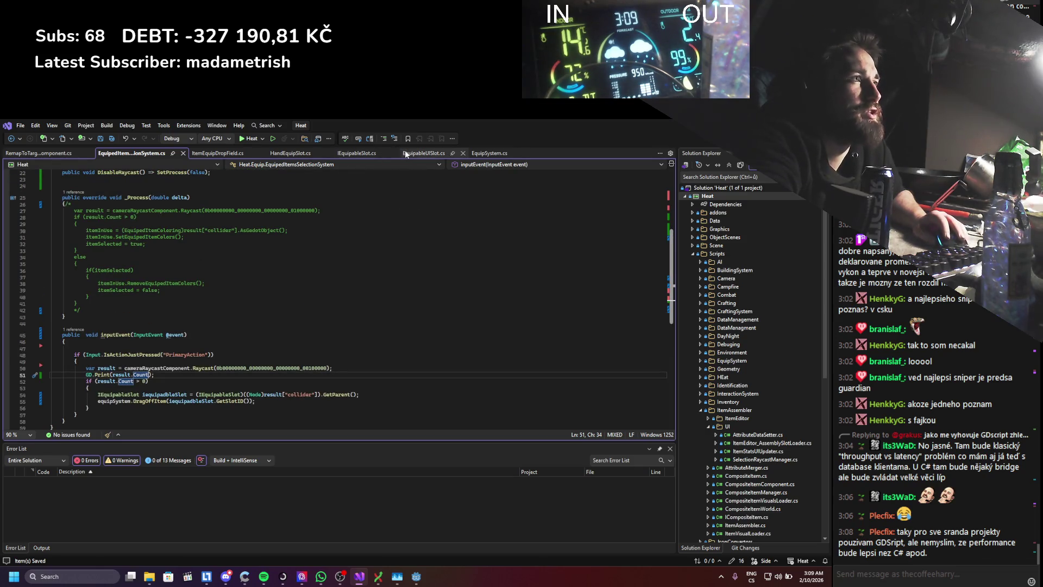
{"action": "left_click", "coordinate": [213, 154]}
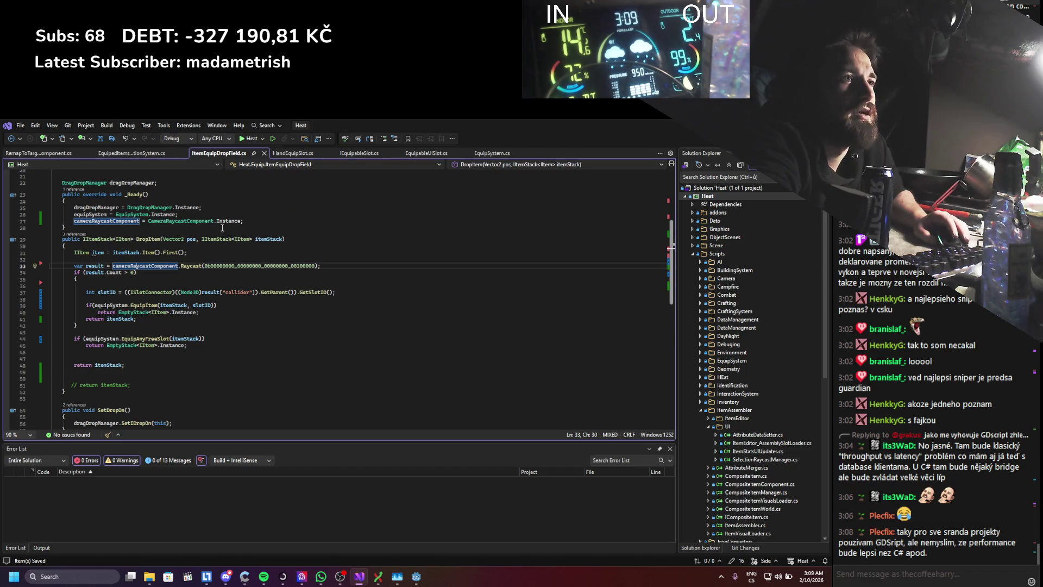
{"action": "scroll", "coordinate": [220, 228], "scroll_direction": "down", "scroll_amount": 1}
{"action": "scroll", "coordinate": [221, 229], "scroll_direction": "down", "scroll_amount": 1}
{"action": "scroll", "coordinate": [221, 228], "scroll_direction": "up", "scroll_amount": 2}
{"action": "scroll", "coordinate": [220, 229], "scroll_direction": "up", "scroll_amount": 1}
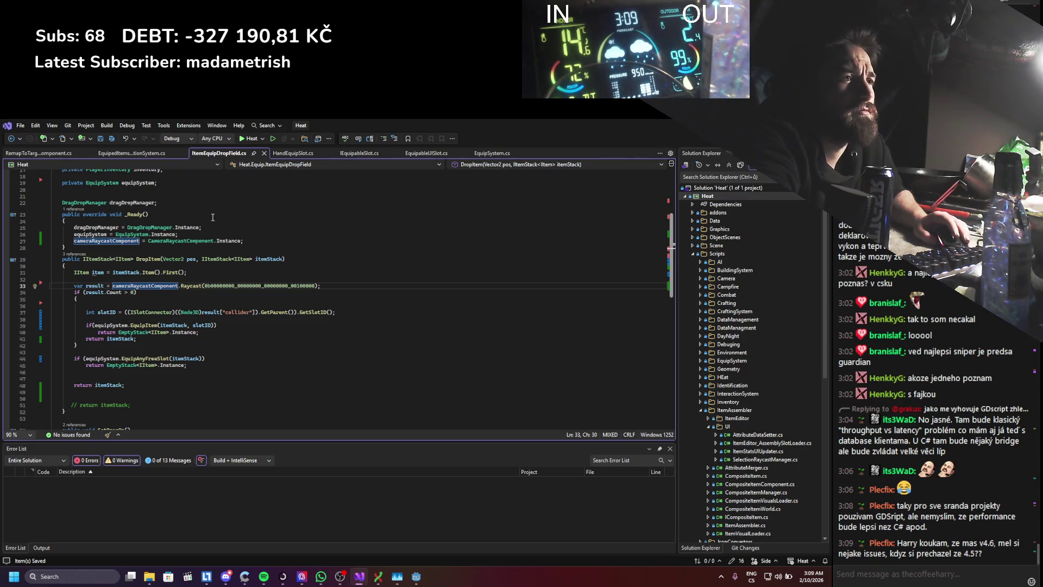
- Add GD.Print(slotID); below the slotID lookup in DropItem and switch to Godot to run the game
{"action": "left_click", "coordinate": [145, 308]}
{"action": "key", "text": "End"}
{"action": "key", "text": "Return"}
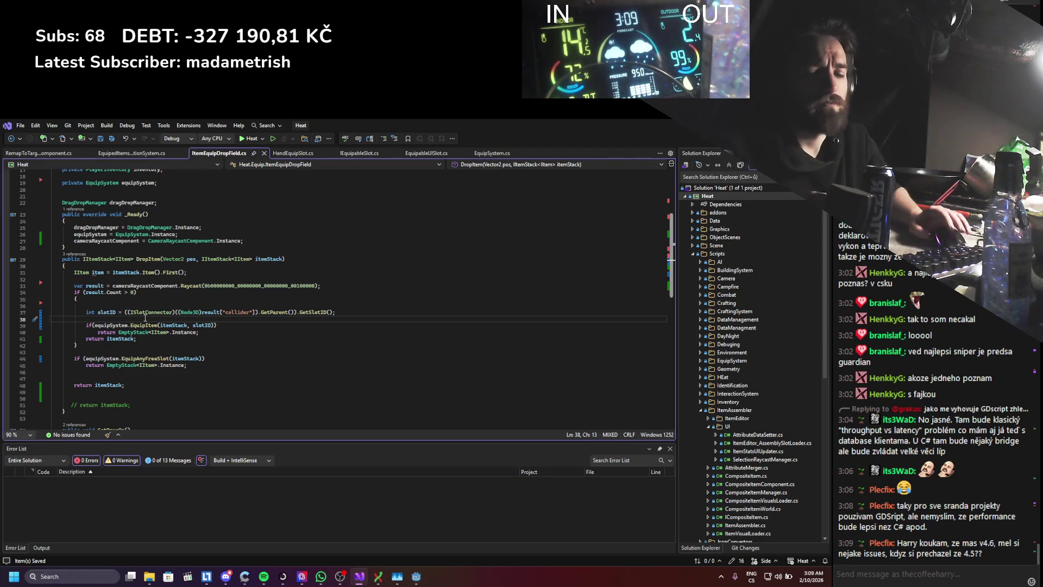
{"action": "type", "text": "gd.Print("}
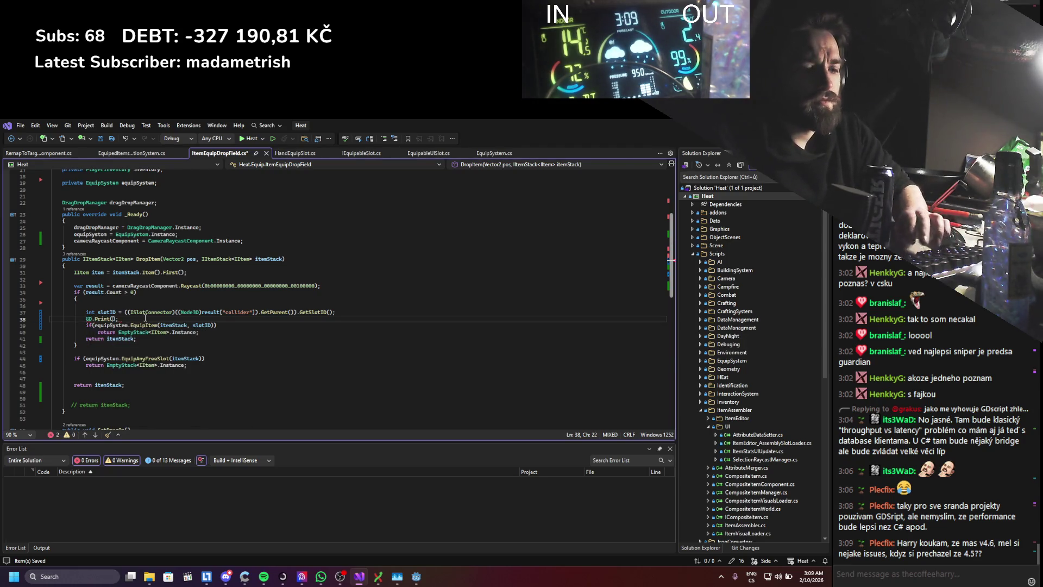
{"action": "type", "text": "slot"}
{"action": "key", "text": "Down"}
{"action": "key", "text": "Tab"}
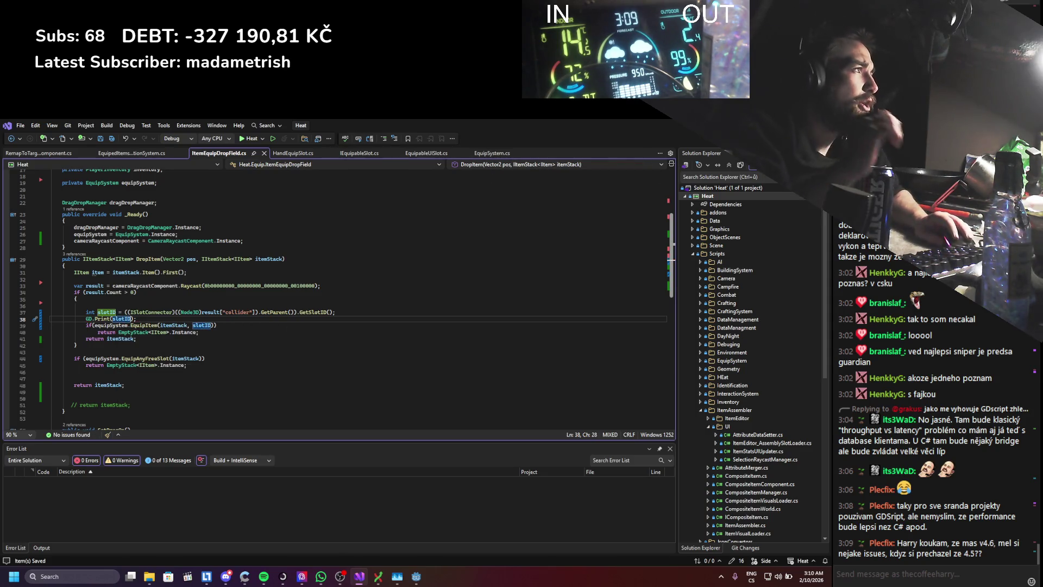
{"action": "key", "text": "alt+Tab"}
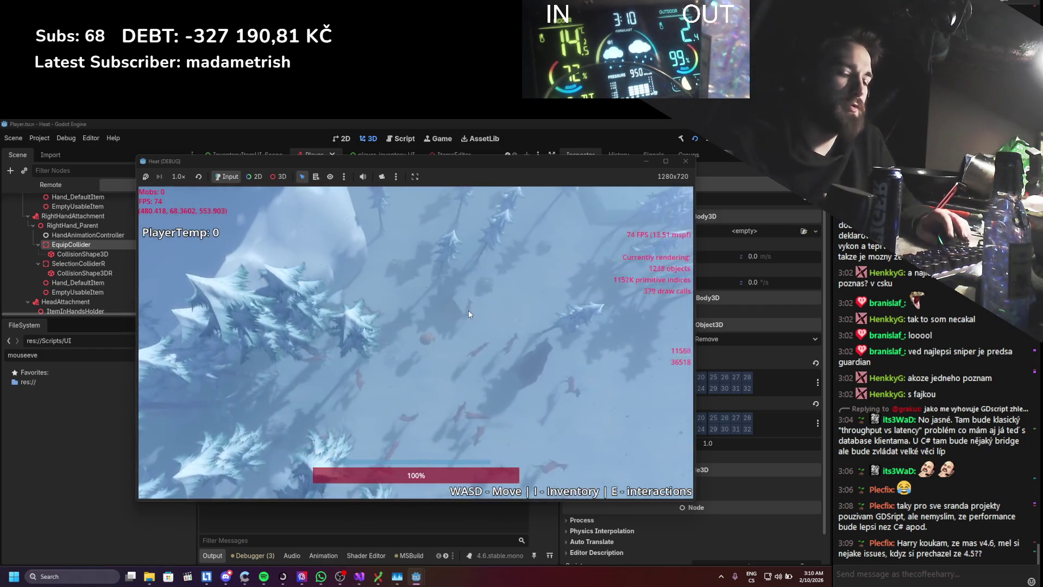
- In-game, open the inventory and equip the stick into the left hand slot
{"action": "key", "text": "i"}
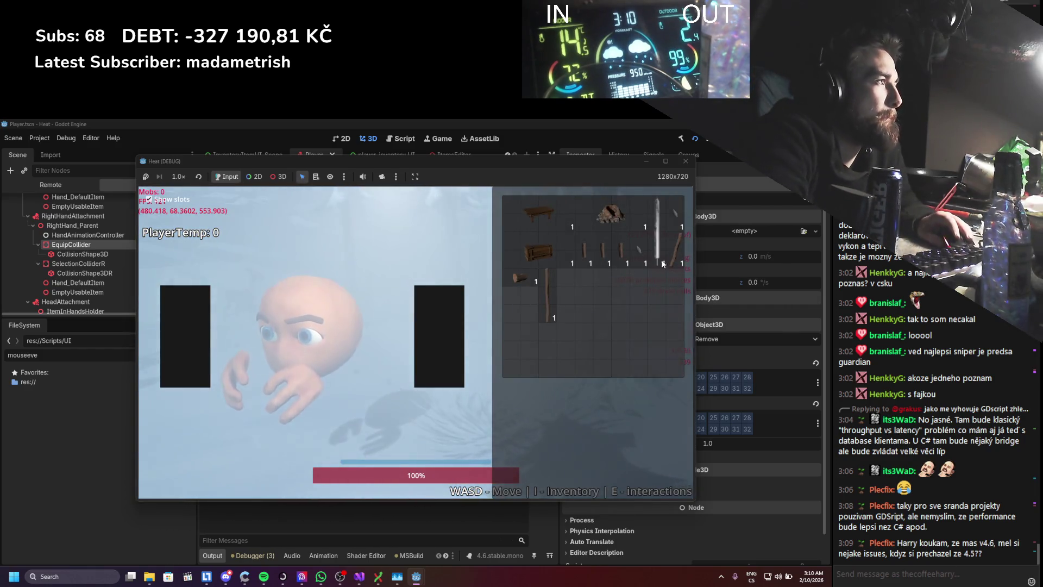
{"action": "key", "text": "c"}
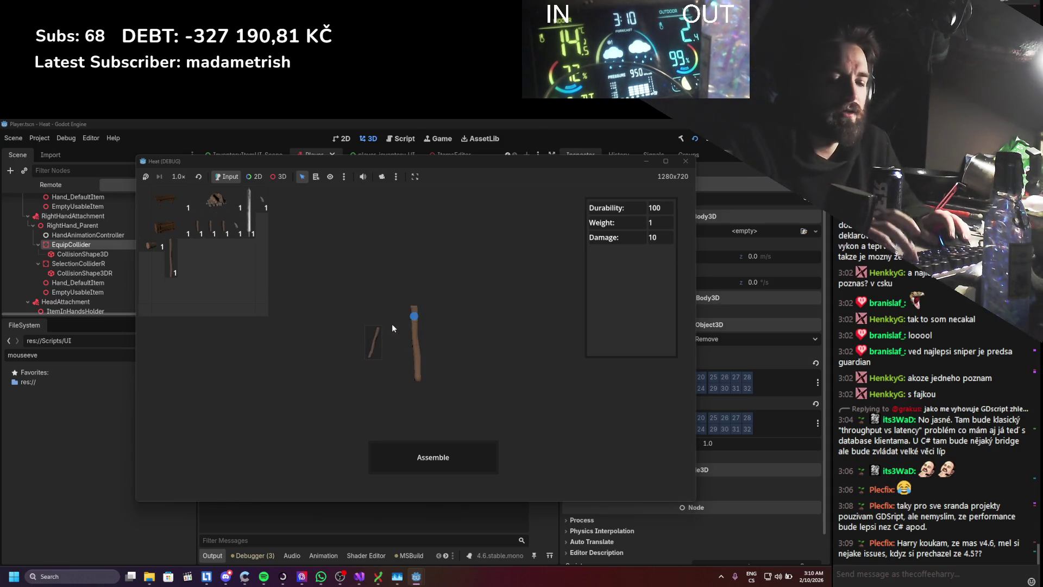
{"action": "key", "text": "c"}
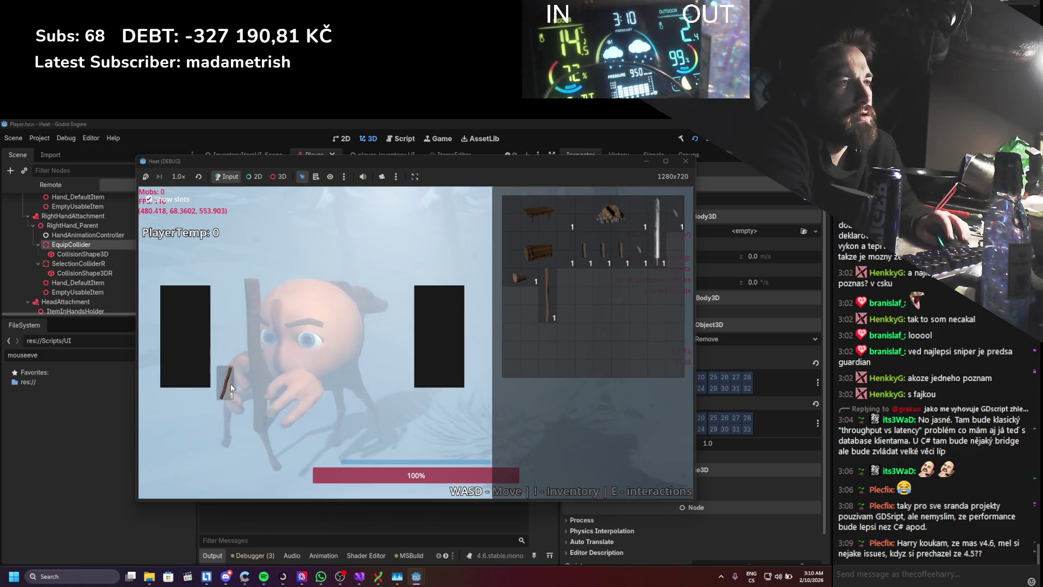
{"action": "left_click_drag", "start_coordinate": [674, 254], "coordinate": [218, 368]}
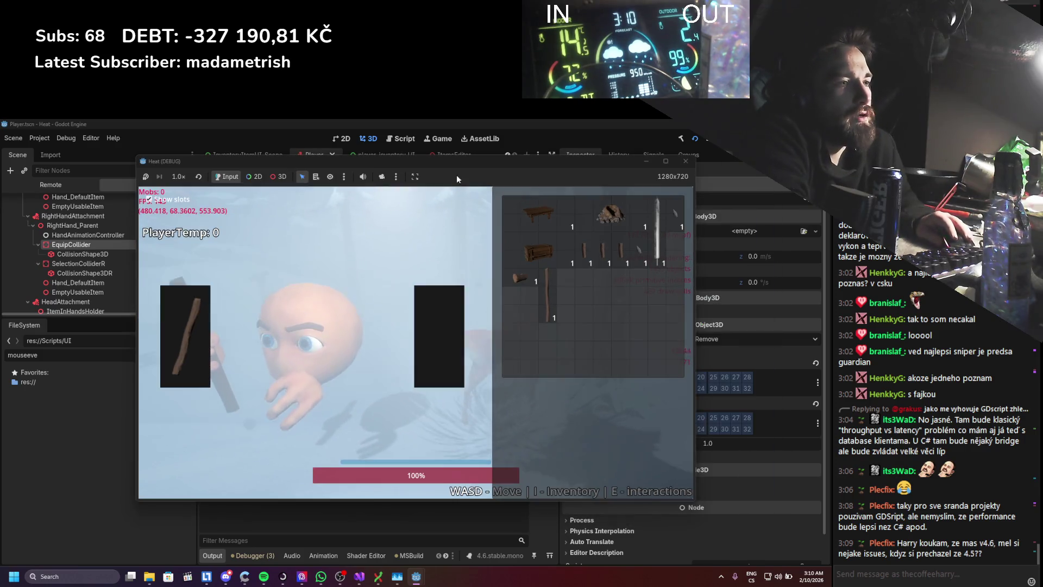
{"action": "left_click_drag", "start_coordinate": [458, 161], "coordinate": [586, 157]}
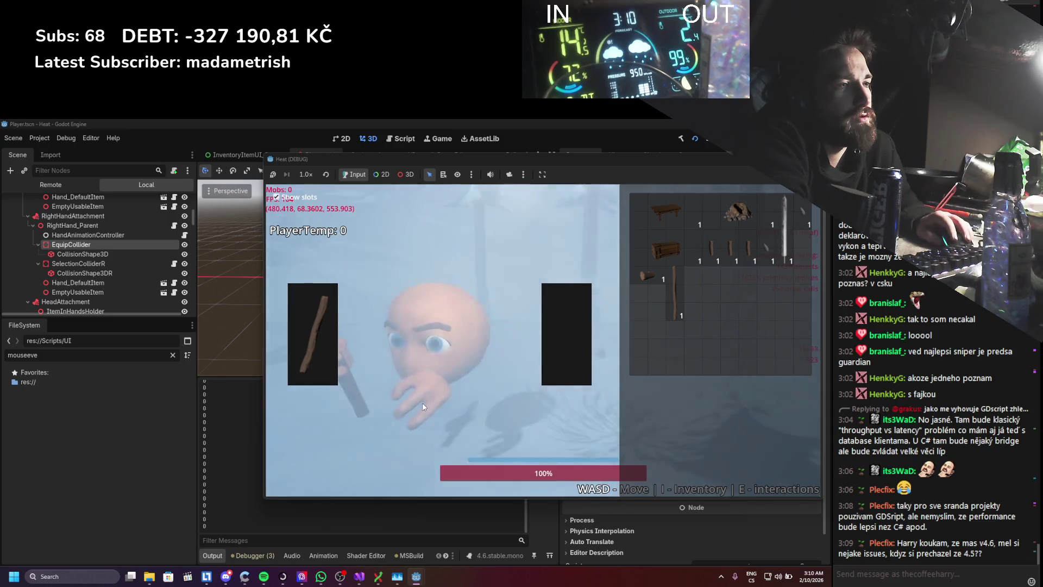
- Drag the equipped stick from the left slot to the right slot, then stop the game with F8
{"action": "left_click_drag", "start_coordinate": [322, 349], "coordinate": [365, 356]}
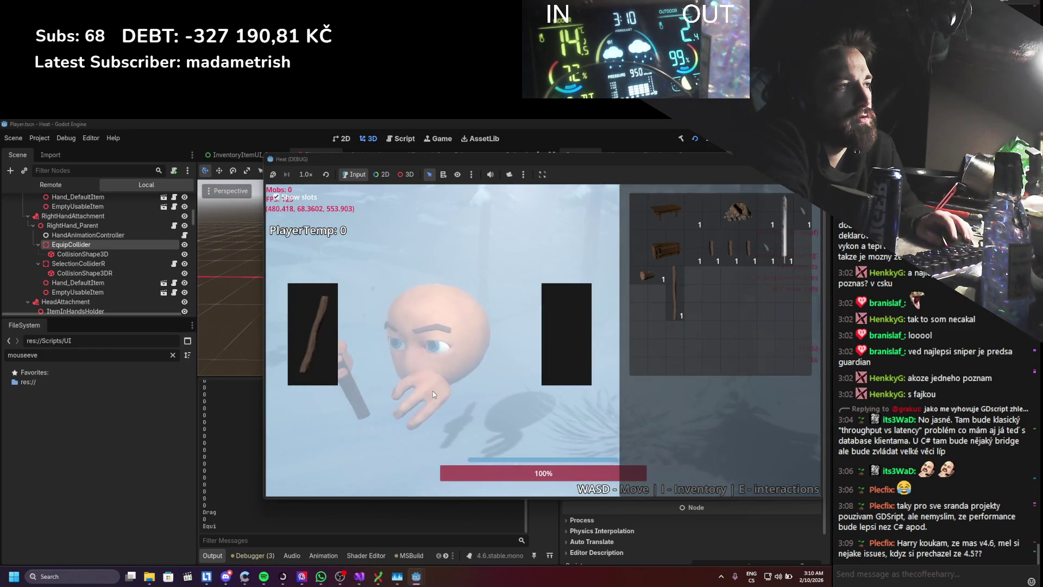
{"action": "left_click_drag", "start_coordinate": [313, 334], "coordinate": [559, 337]}
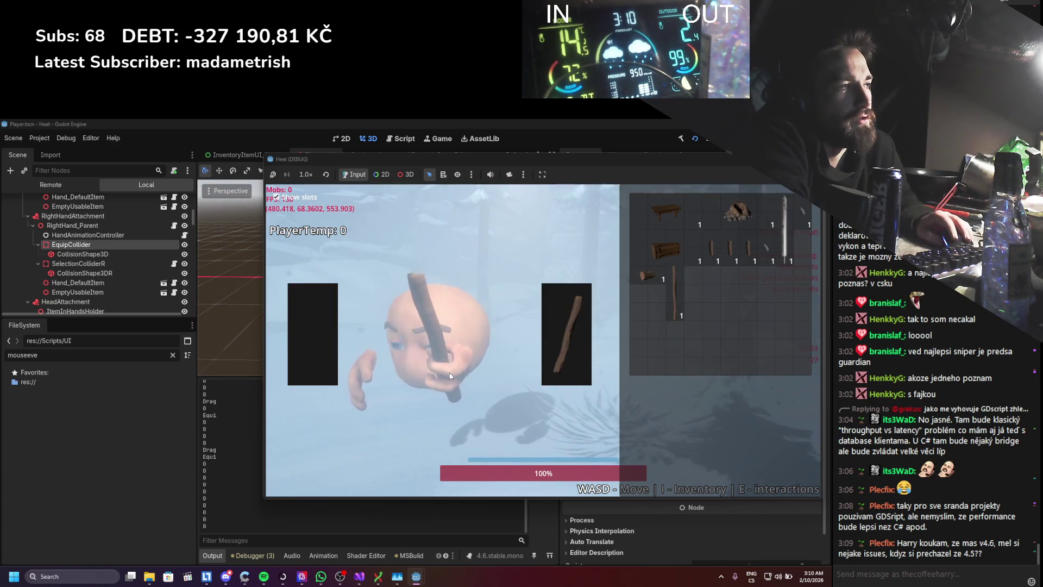
{"action": "key", "text": "F8"}
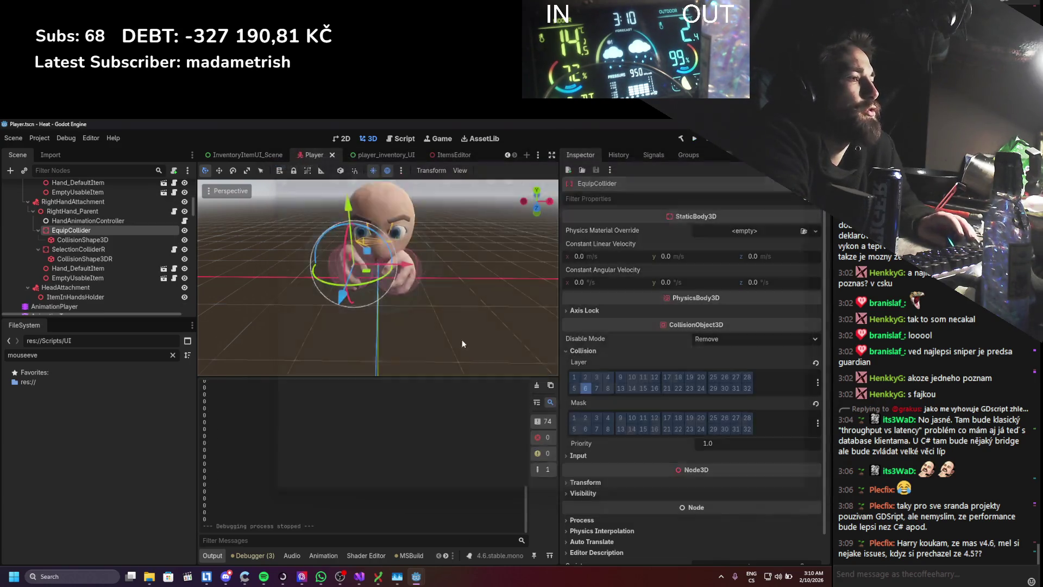
- Paste line 50's Raycast call from EquipedItemsSelectionSystem.cs over line 33 in ItemEquipDropField.cs
{"action": "left_click", "coordinate": [360, 577]}
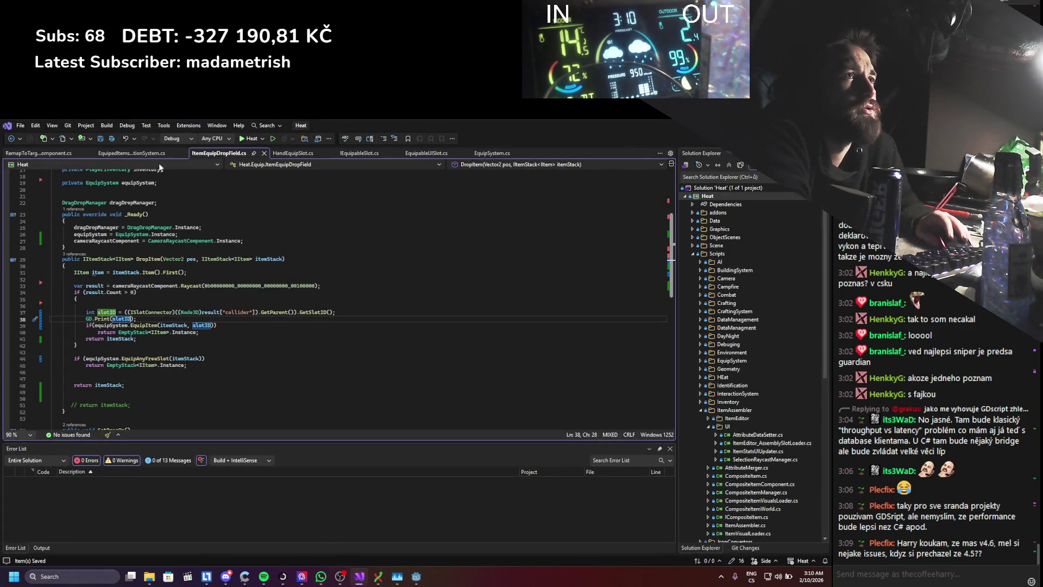
{"action": "left_click", "coordinate": [114, 154]}
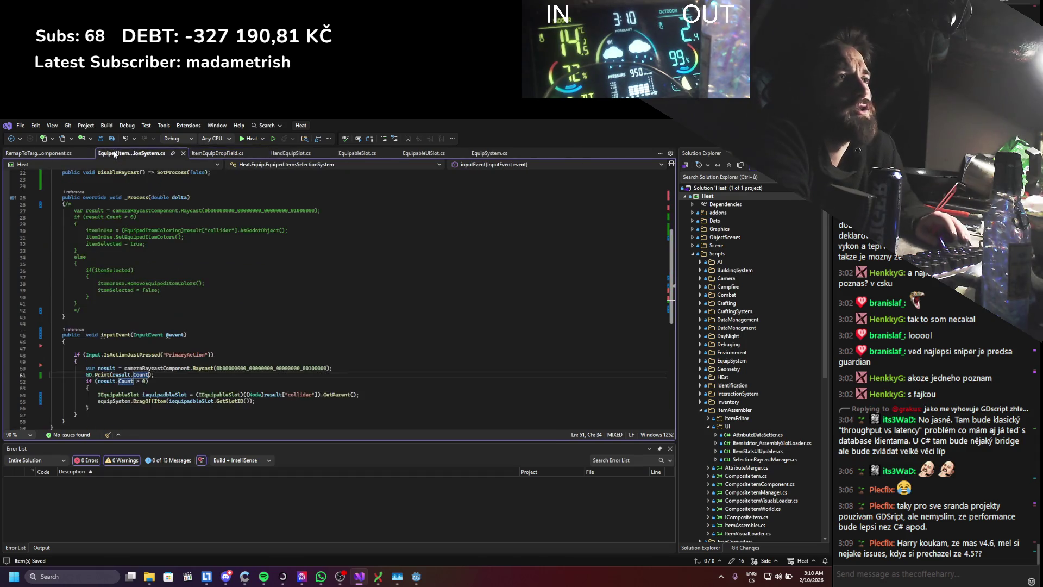
{"action": "left_click_drag", "start_coordinate": [332, 368], "coordinate": [72, 367]}
{"action": "key", "text": "ctrl+c"}
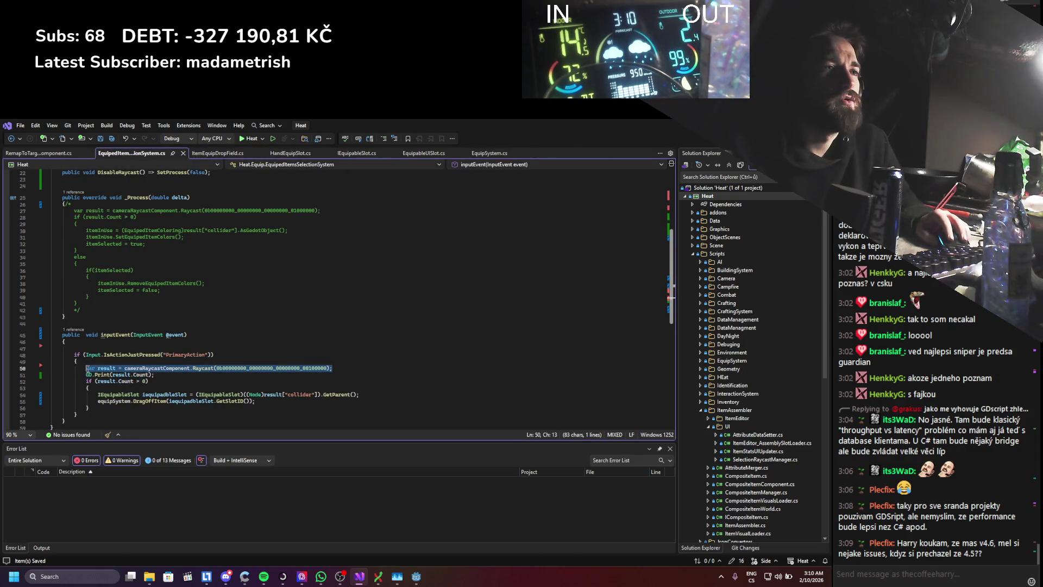
{"action": "left_click", "coordinate": [220, 153]}
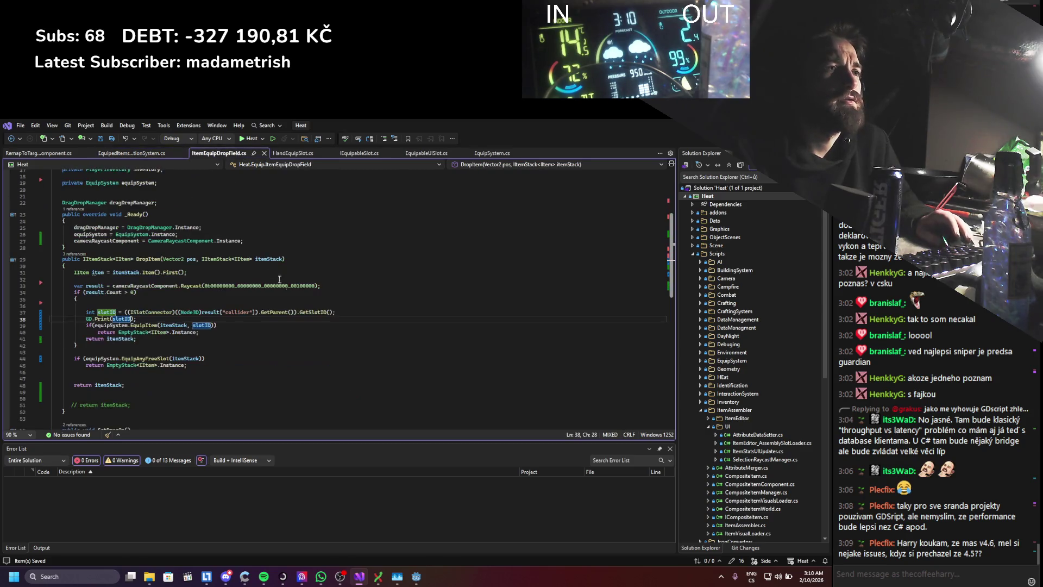
{"action": "left_click_drag", "start_coordinate": [331, 285], "coordinate": [86, 286]}
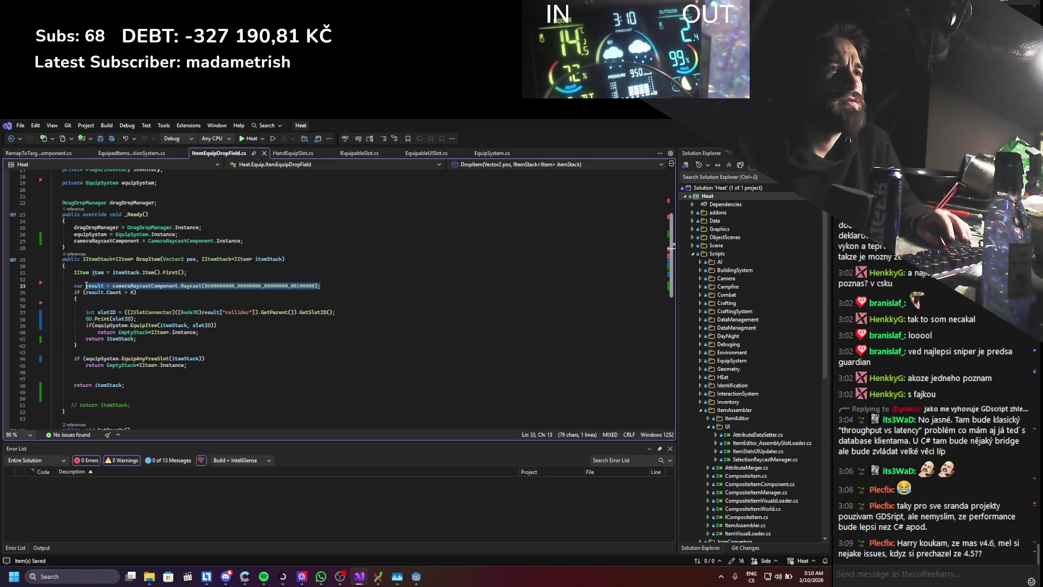
{"action": "key", "text": "ctrl+v"}
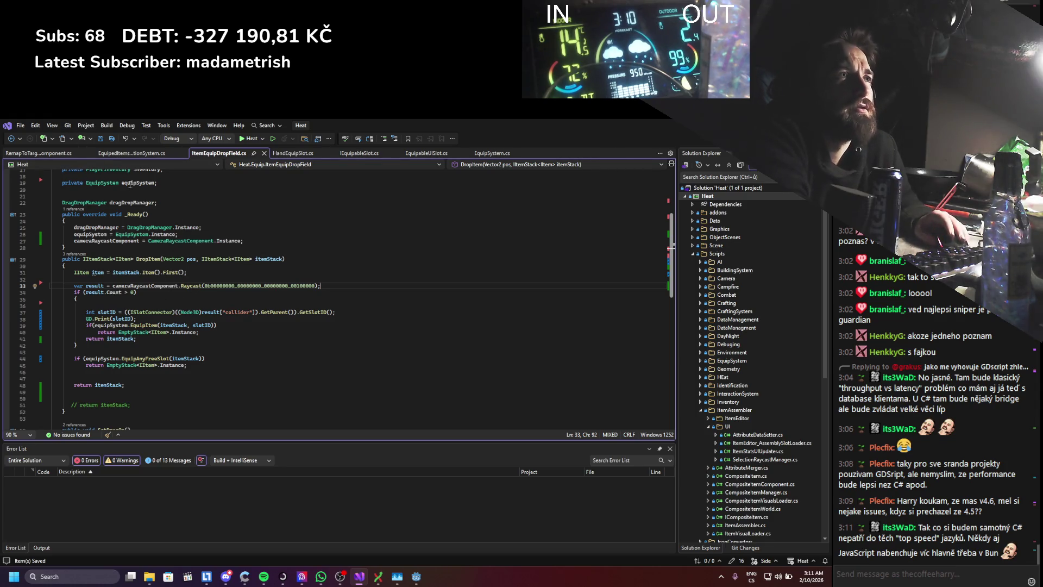
- Recheck line 50 in the selection system file, then return to the Godot editor
{"action": "left_click", "coordinate": [119, 152]}
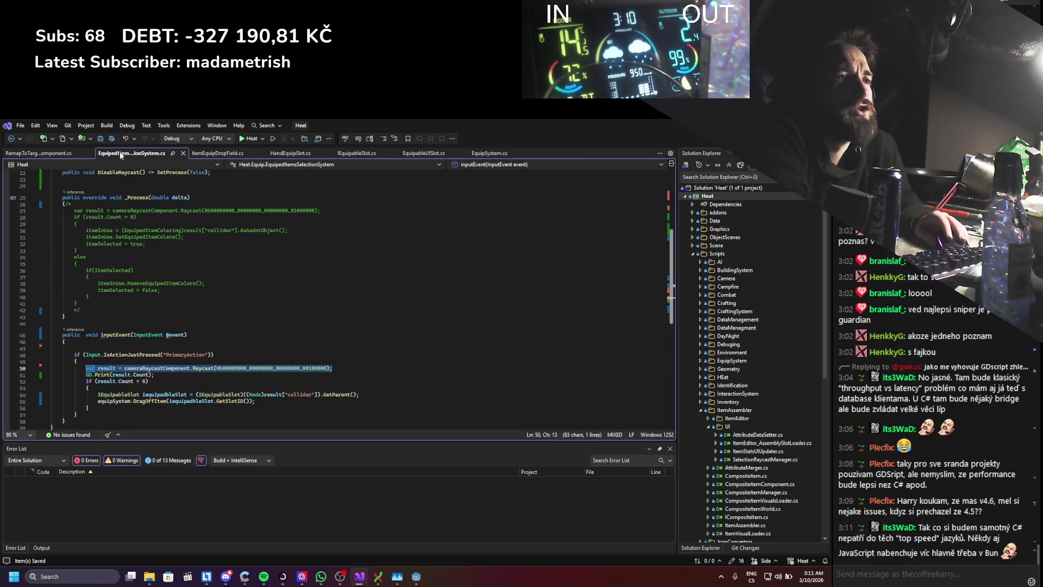
{"action": "key", "text": "ctrl+v"}
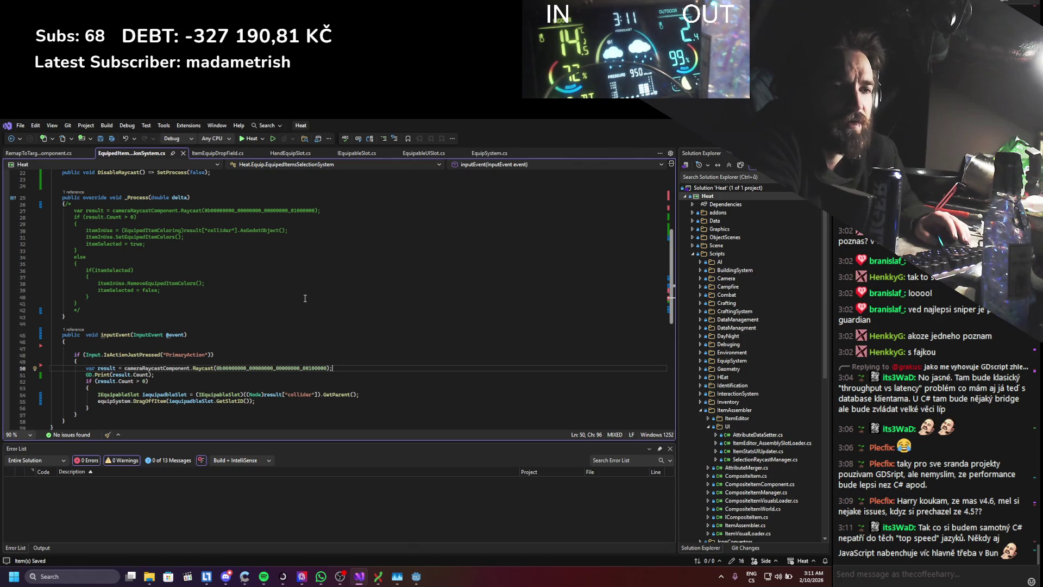
{"action": "key", "text": "alt+Tab"}
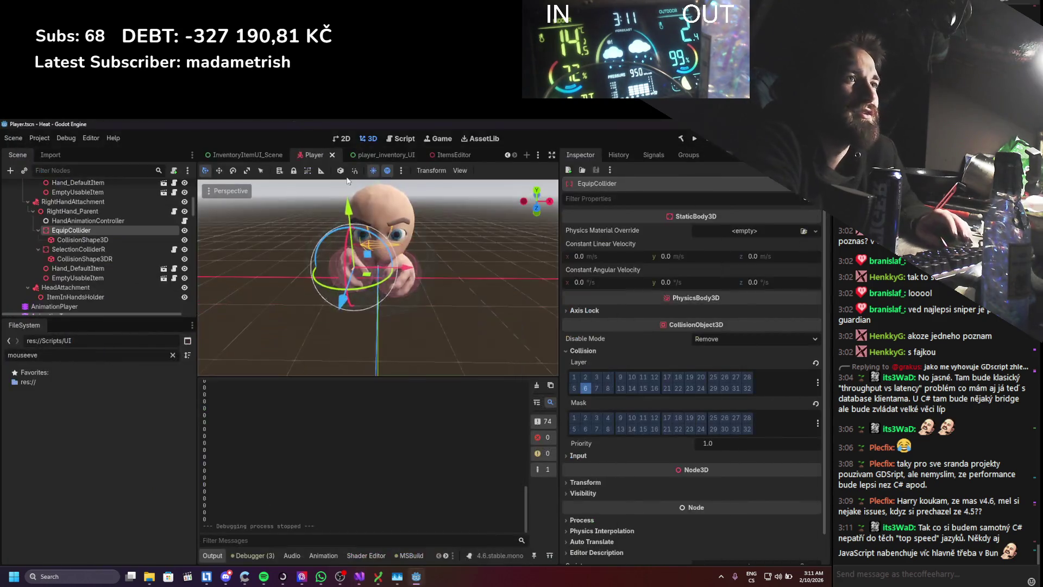
- Inspect EquipCollider, its CollisionShape3D and RightHand_Parent, then open HandItemHolder.cs in Visual Studio
{"action": "left_click", "coordinate": [121, 228]}
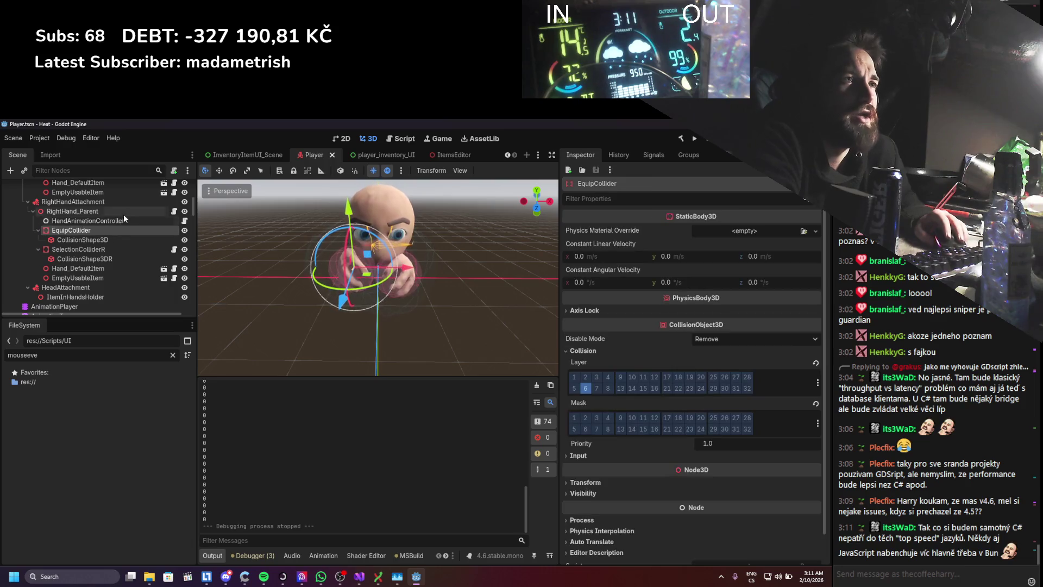
{"action": "left_click", "coordinate": [132, 239]}
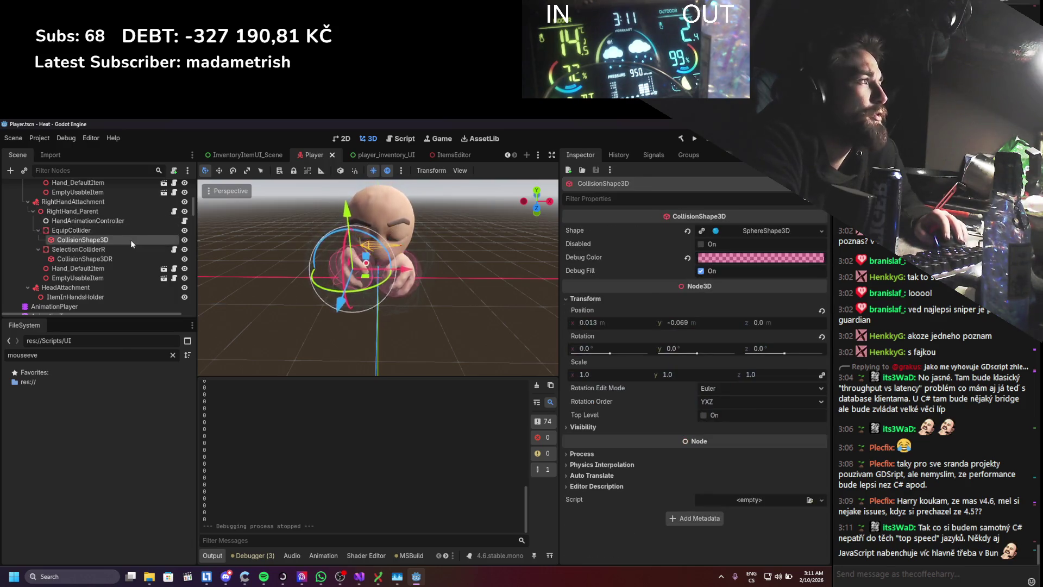
{"action": "left_click", "coordinate": [124, 234]}
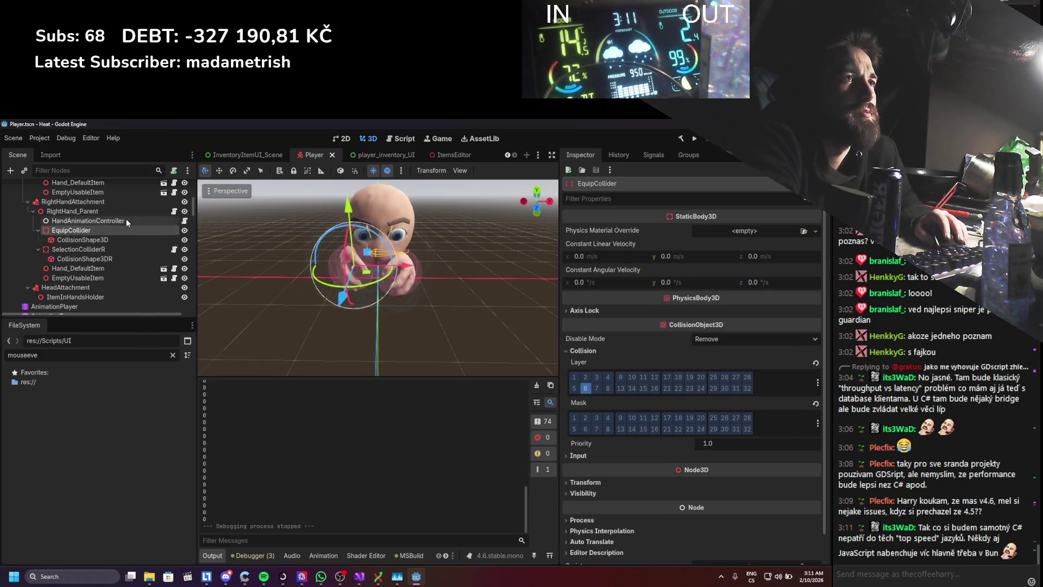
{"action": "left_click", "coordinate": [123, 215]}
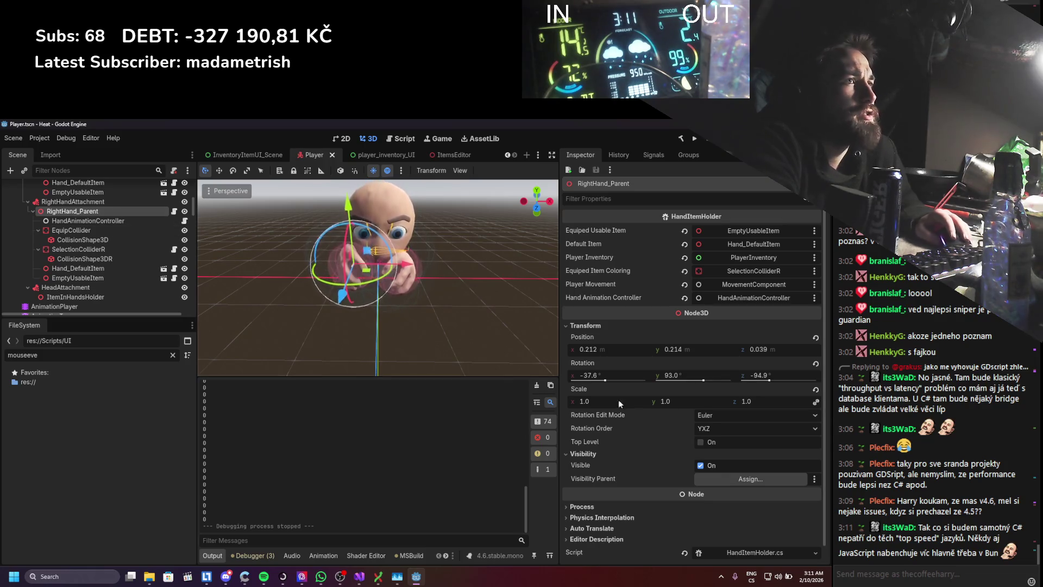
{"action": "left_click", "coordinate": [734, 553]}
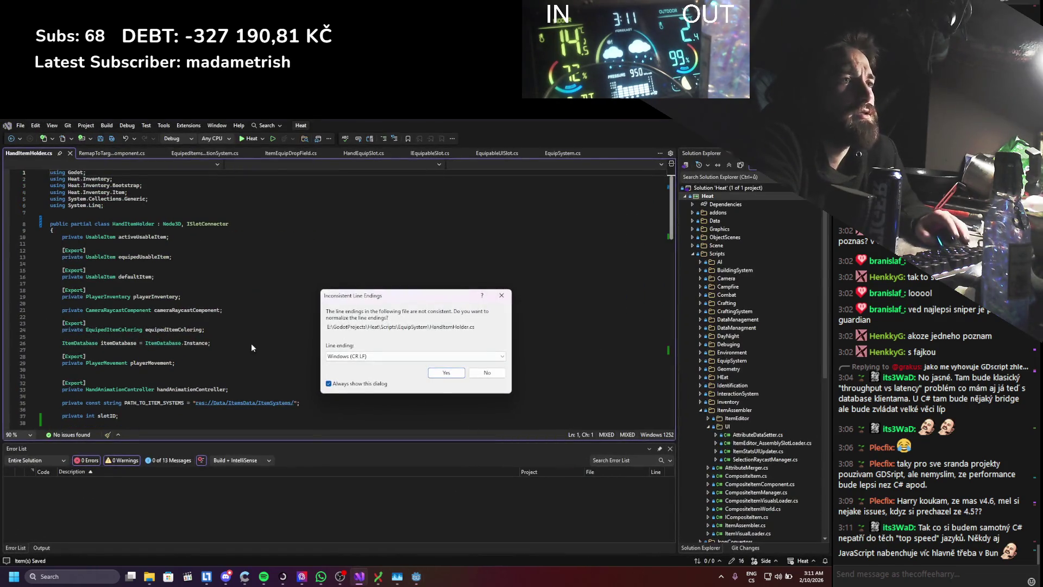
- Dismiss the line-endings prompt, read through HandItemHolder.cs's SetSlotID/GetSlotID members, and return to Godot
{"action": "left_click", "coordinate": [453, 374]}
{"action": "left_click", "coordinate": [316, 357]}
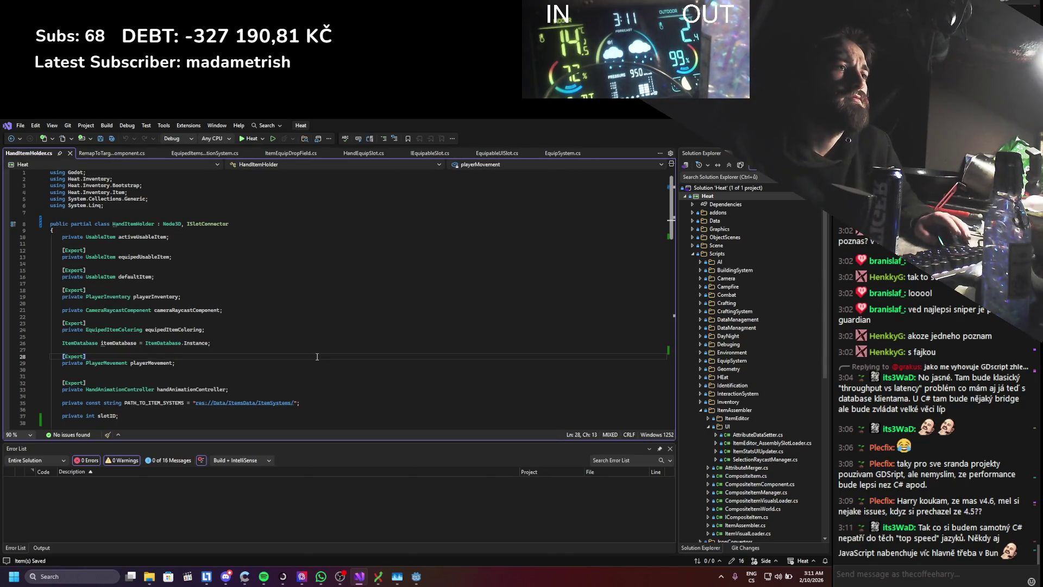
{"action": "scroll", "coordinate": [317, 358], "scroll_direction": "down", "scroll_amount": 7}
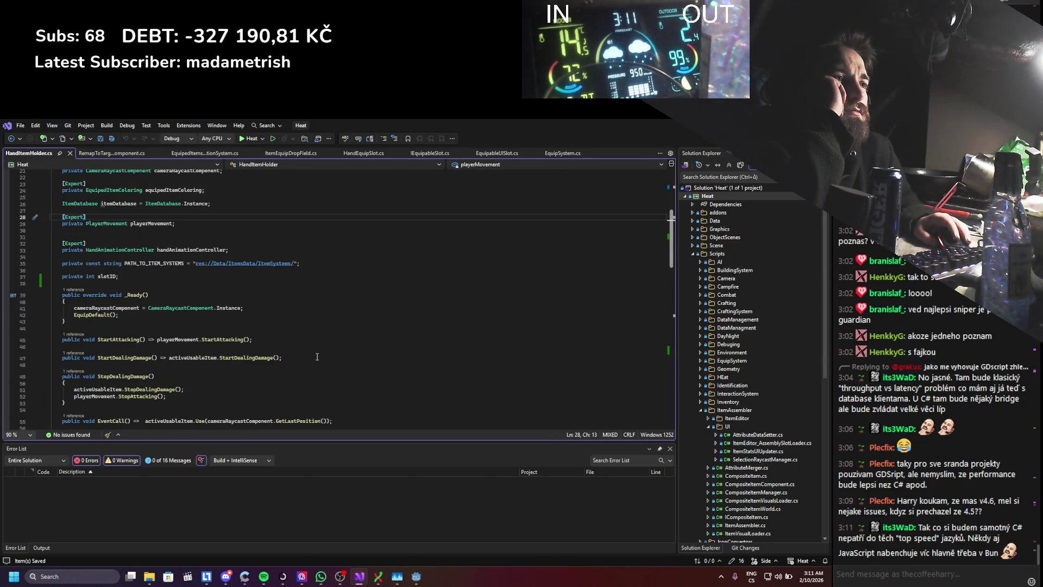
{"action": "scroll", "coordinate": [317, 357], "scroll_direction": "down", "scroll_amount": 3}
{"action": "scroll", "coordinate": [317, 357], "scroll_direction": "down", "scroll_amount": 3}
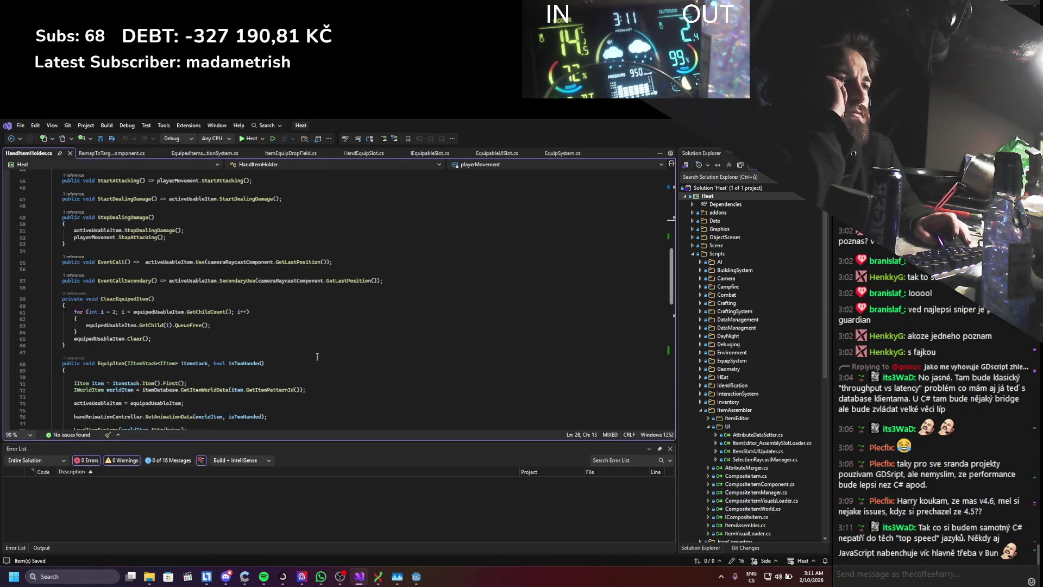
{"action": "scroll", "coordinate": [317, 357], "scroll_direction": "down", "scroll_amount": 3}
{"action": "scroll", "coordinate": [316, 357], "scroll_direction": "down", "scroll_amount": 3}
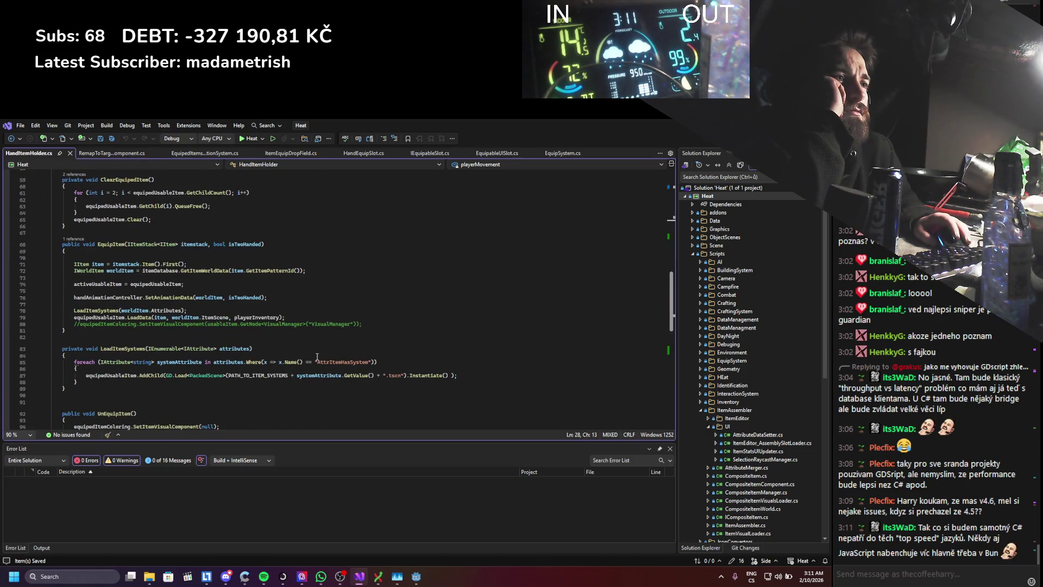
{"action": "scroll", "coordinate": [318, 357], "scroll_direction": "down", "scroll_amount": 3}
{"action": "scroll", "coordinate": [318, 357], "scroll_direction": "down", "scroll_amount": 3}
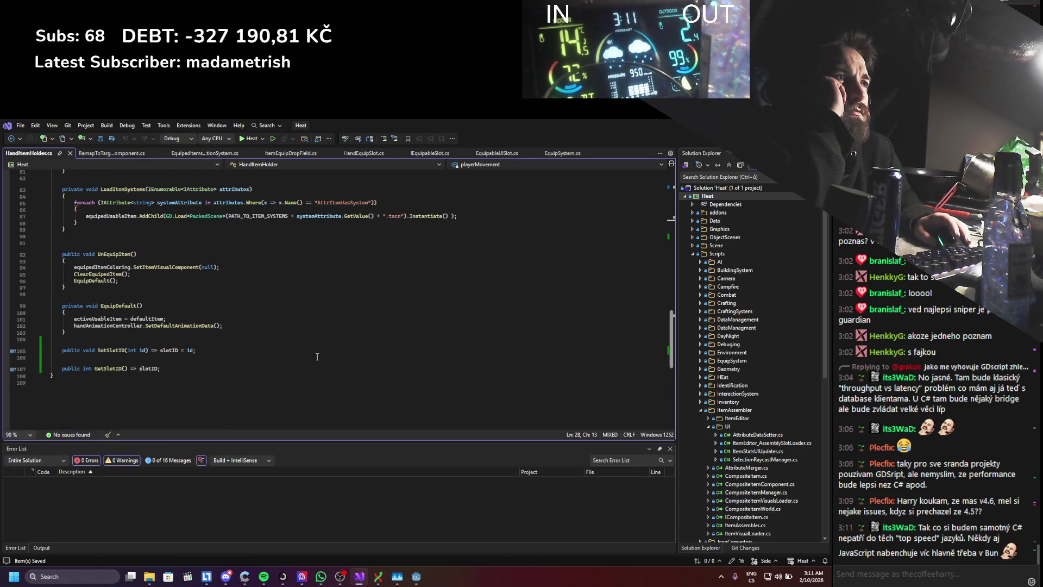
{"action": "scroll", "coordinate": [317, 357], "scroll_direction": "up", "scroll_amount": 3}
{"action": "scroll", "coordinate": [317, 357], "scroll_direction": "up", "scroll_amount": 3}
{"action": "key", "text": "alt+Tab"}
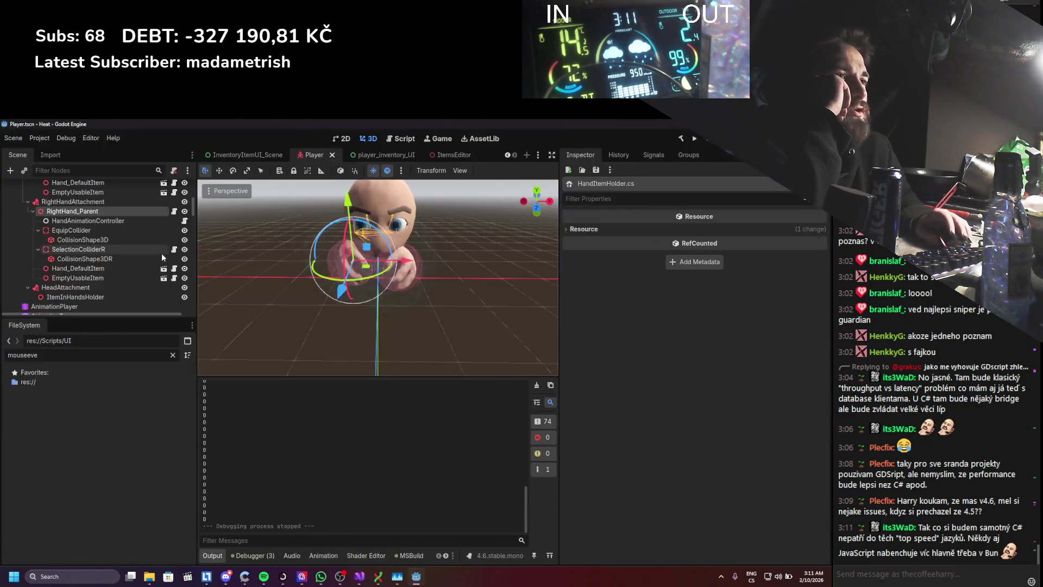
- Compare collision layers on SelectionColliderR, CollisionShape3DR, EquipCollider, RightHand_Parent and EmptyUsableItem
{"action": "left_click", "coordinate": [102, 251]}
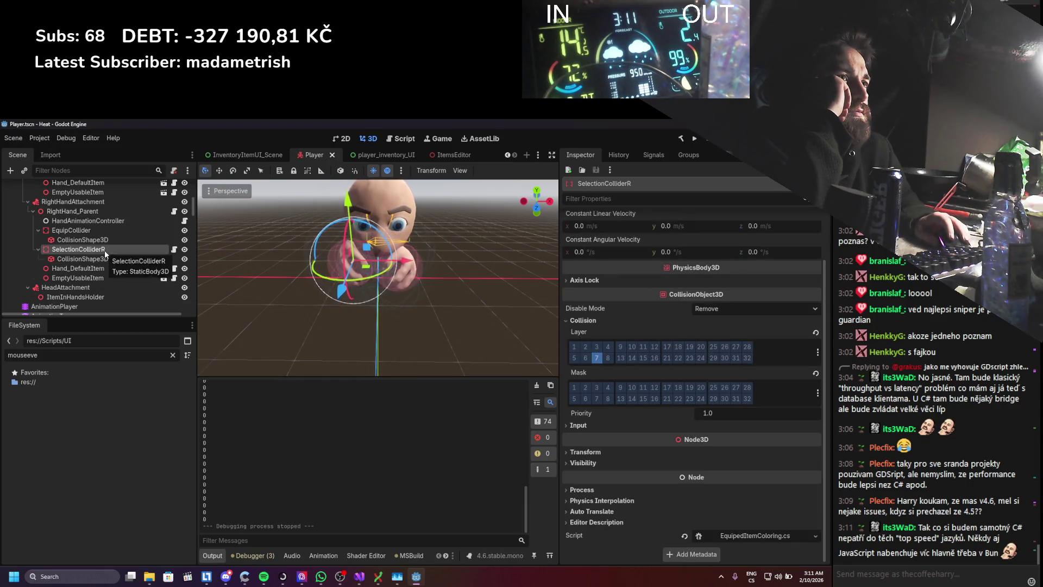
{"action": "scroll", "coordinate": [581, 431], "scroll_direction": "up", "scroll_amount": 2}
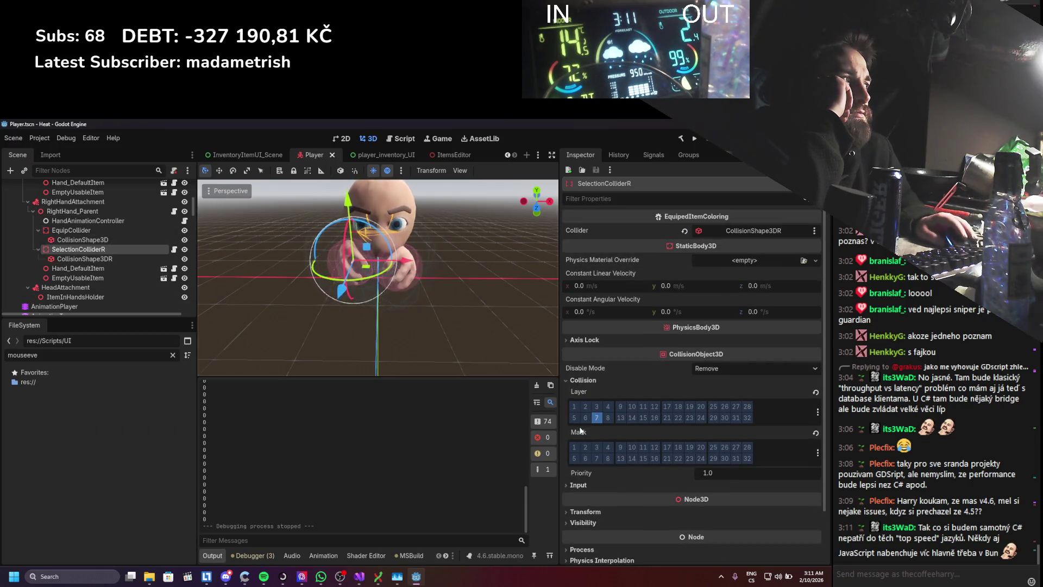
{"action": "left_click", "coordinate": [127, 260]}
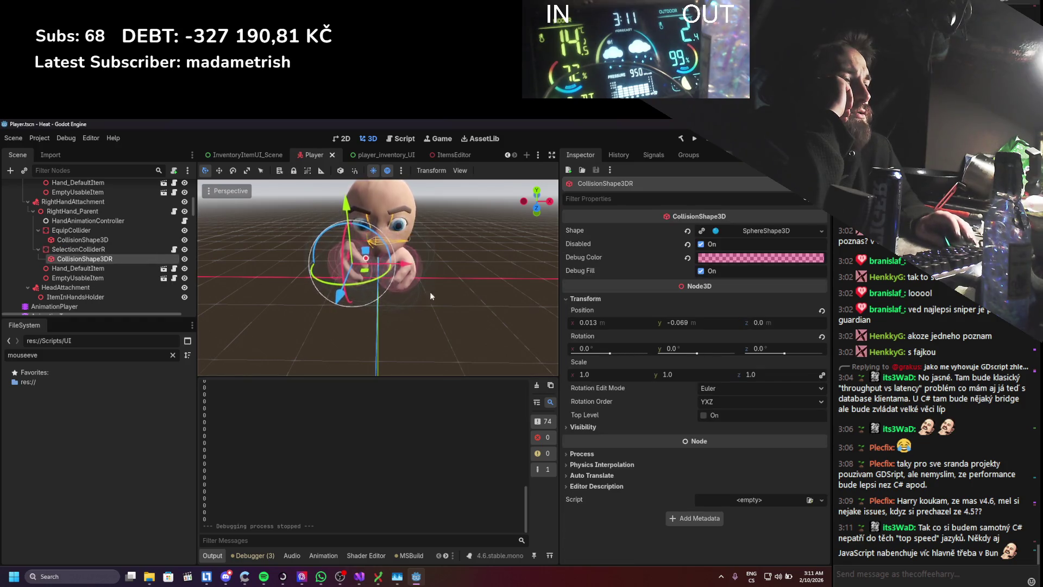
{"action": "left_click", "coordinate": [84, 230]}
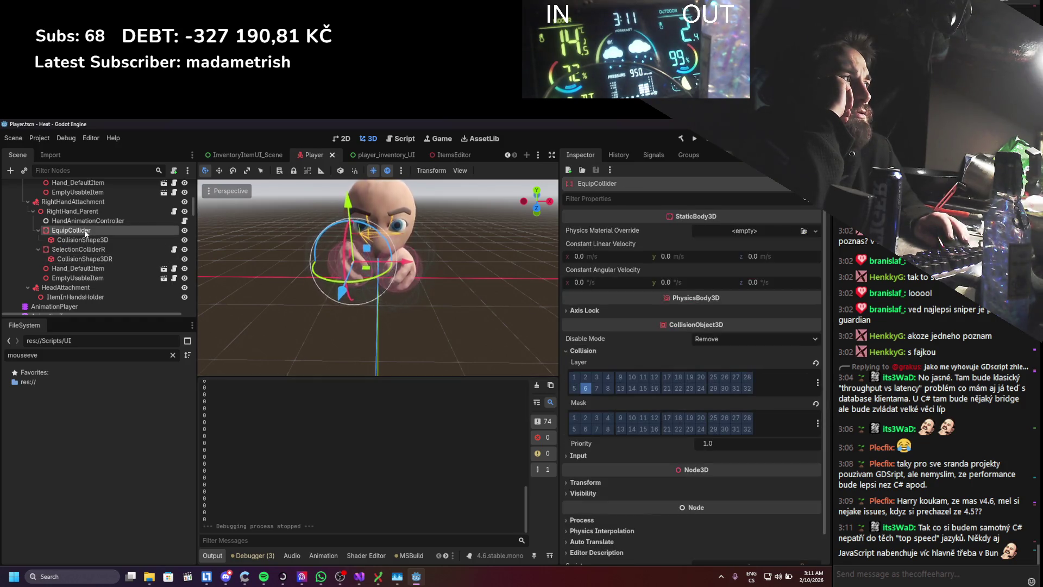
{"action": "left_click", "coordinate": [98, 212]}
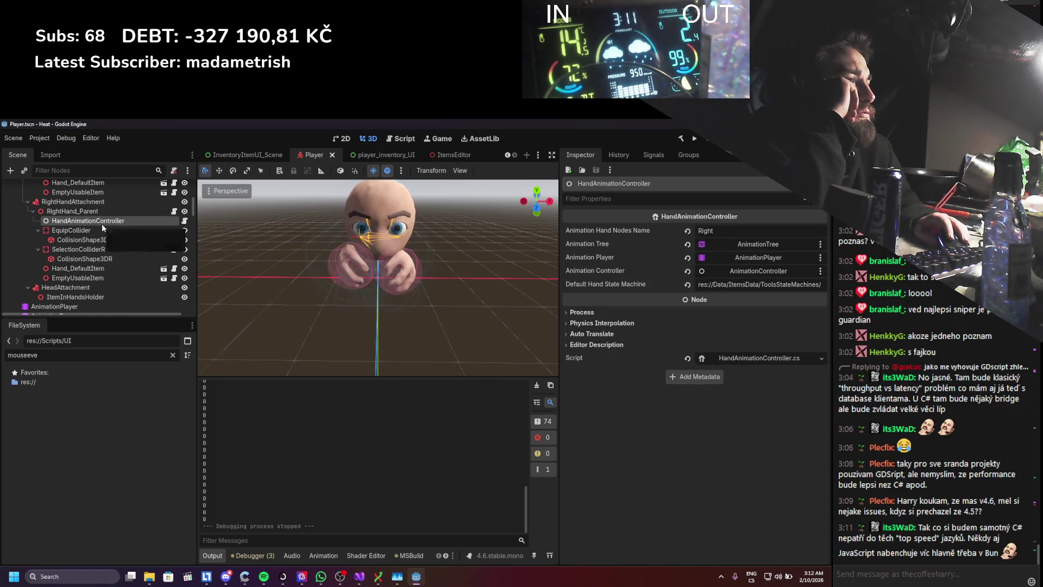
{"action": "left_click", "coordinate": [90, 250]}
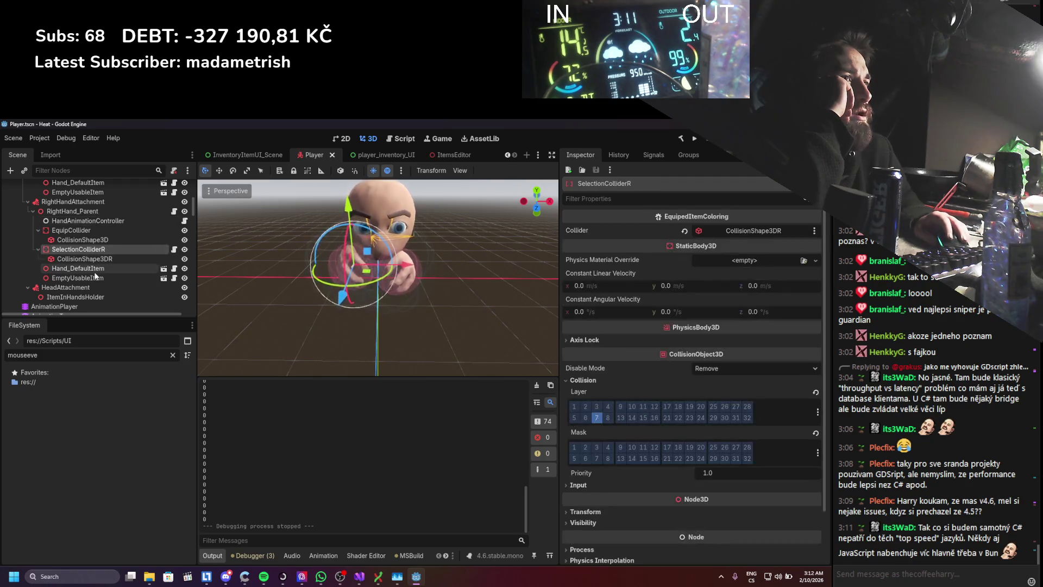
{"action": "scroll", "coordinate": [734, 472], "scroll_direction": "down", "scroll_amount": 3}
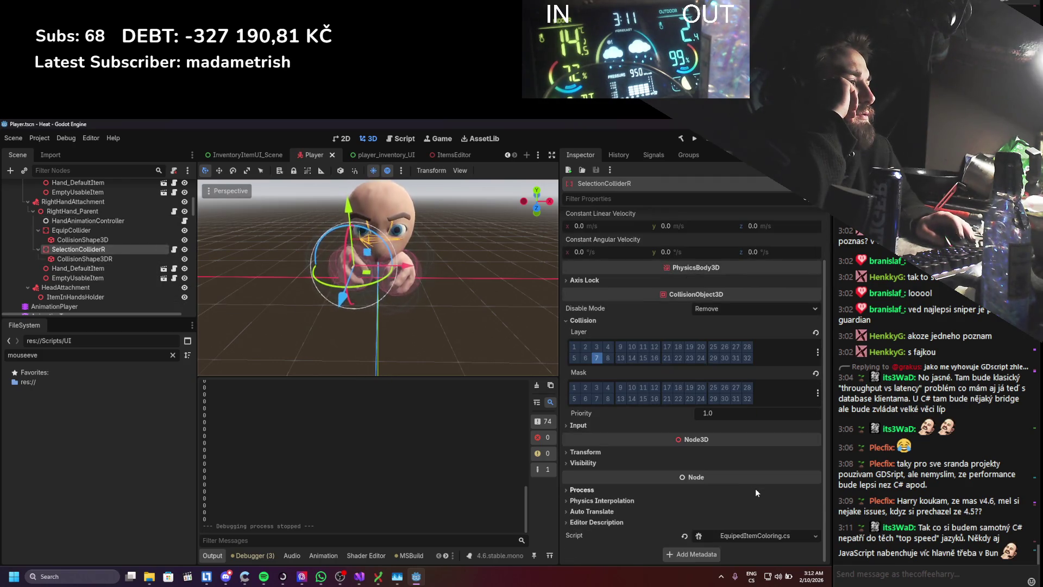
{"action": "left_click", "coordinate": [107, 276]}
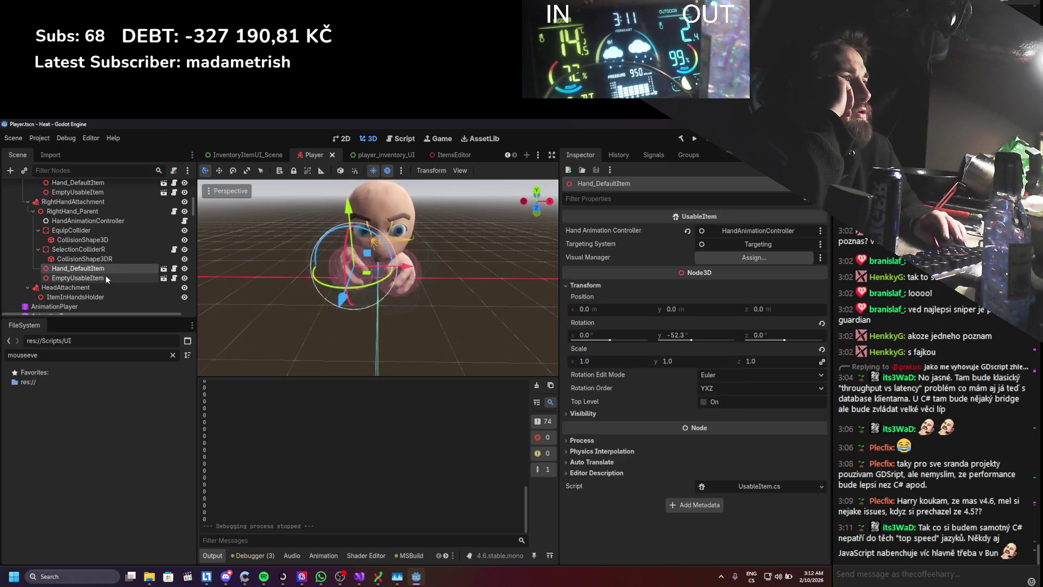
{"action": "scroll", "coordinate": [106, 277], "scroll_direction": "up", "scroll_amount": 2}
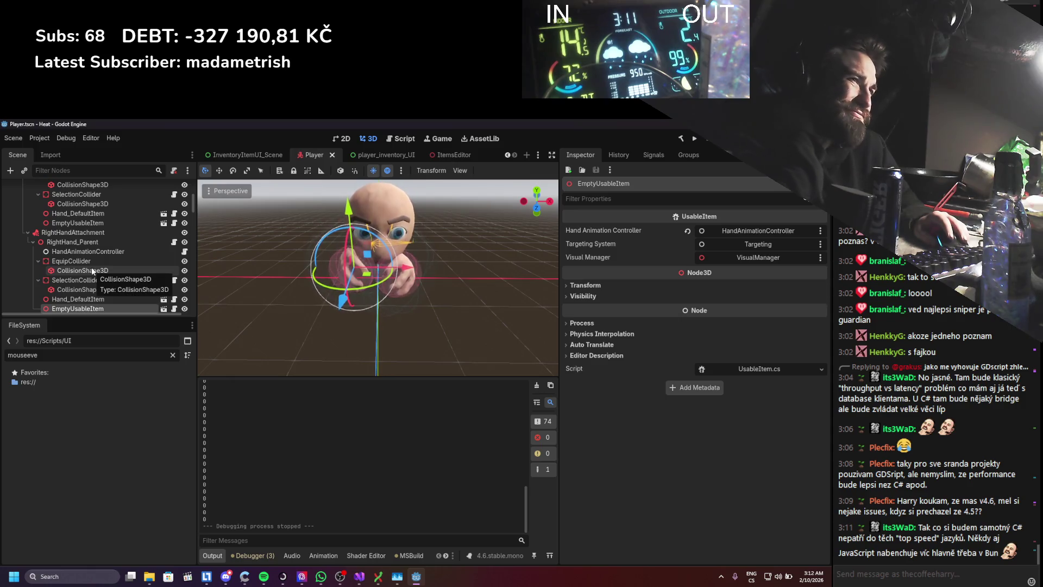
{"action": "left_click", "coordinate": [91, 261]}
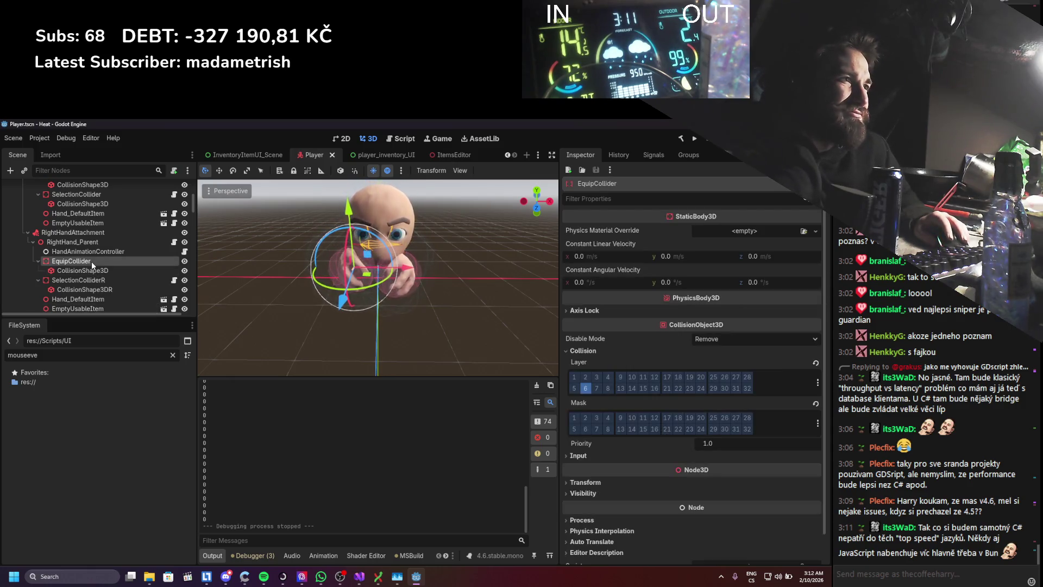
- Enable Debug > Visible Collision Shapes for the running game
{"action": "left_click", "coordinate": [59, 140]}
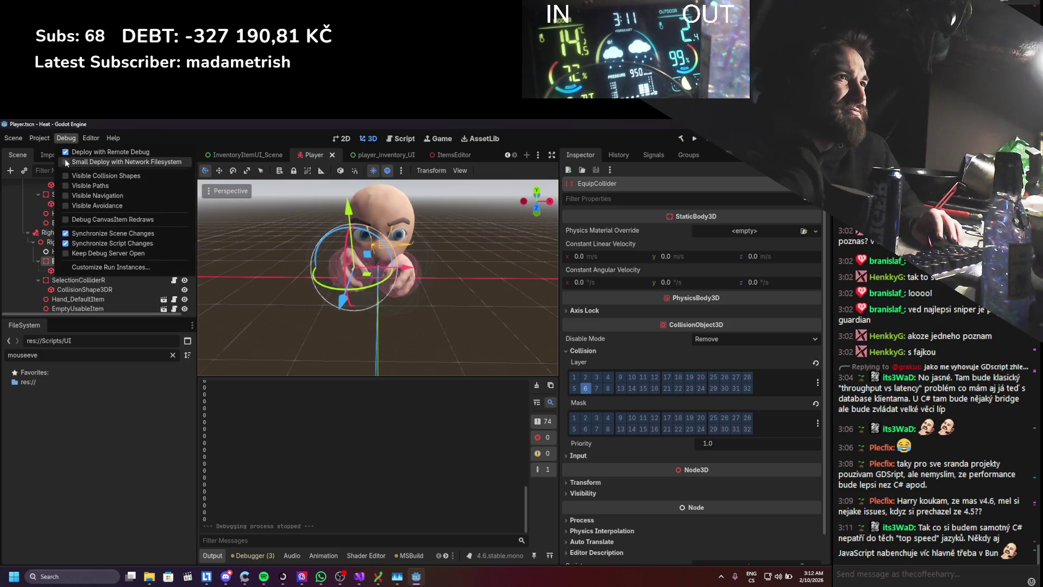
{"action": "left_click", "coordinate": [696, 141]}
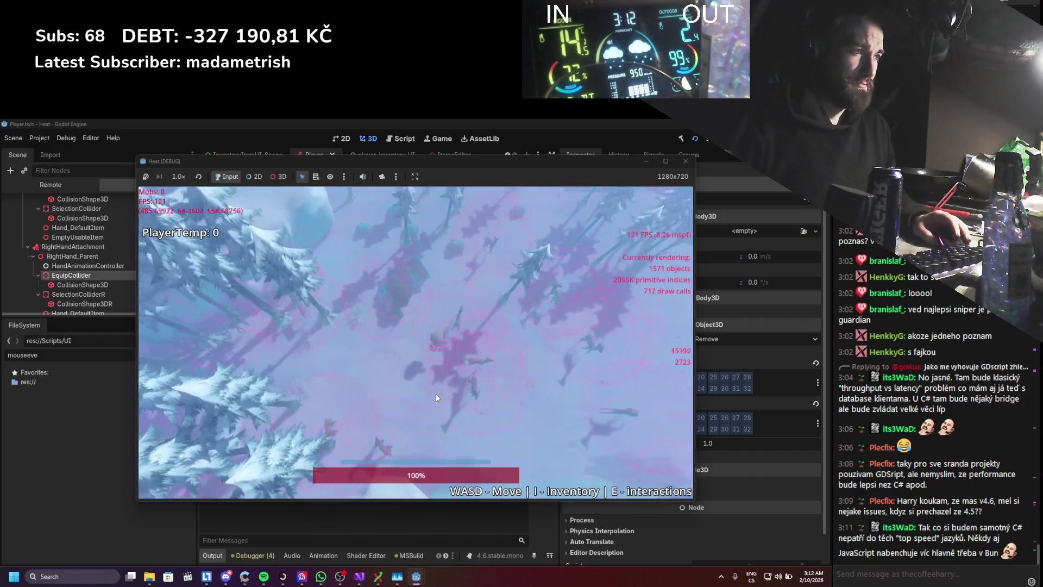
- With collision shapes visible, equip a stick into the left slot in-game, close the game, and return to Visual Studio
{"action": "key", "text": "i"}
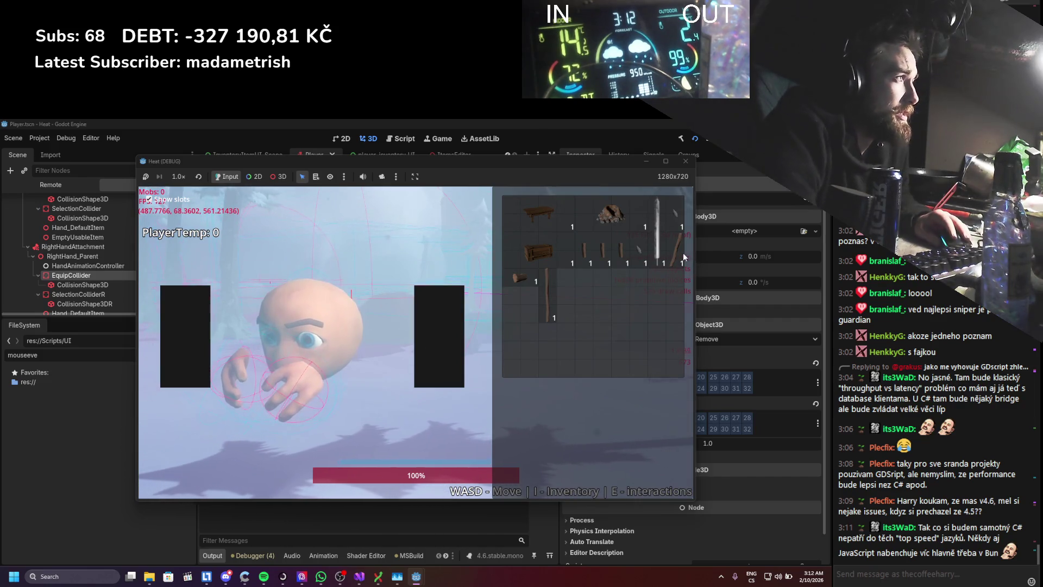
{"action": "left_click", "coordinate": [673, 236]}
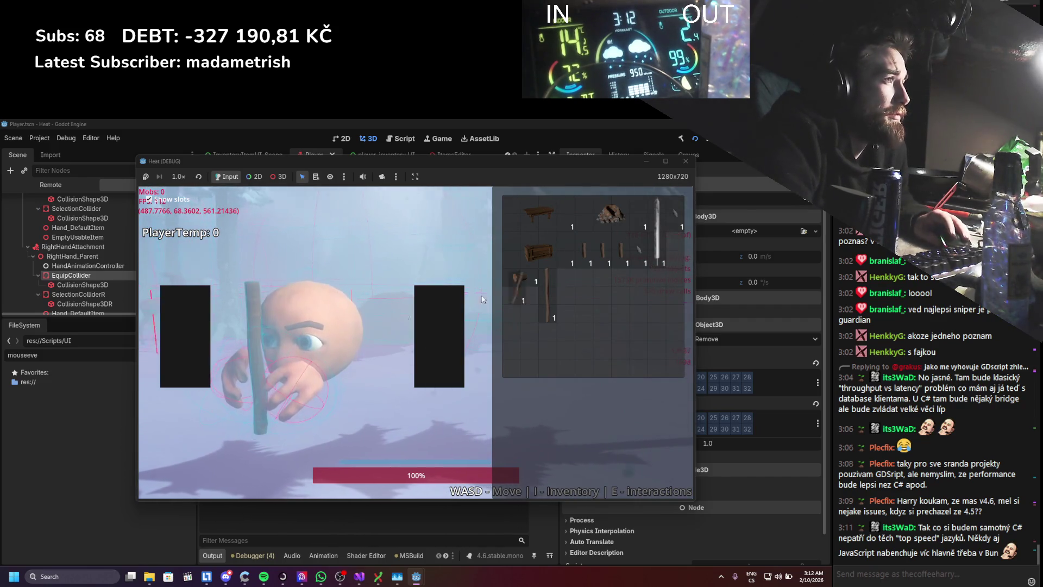
{"action": "left_click", "coordinate": [299, 383]}
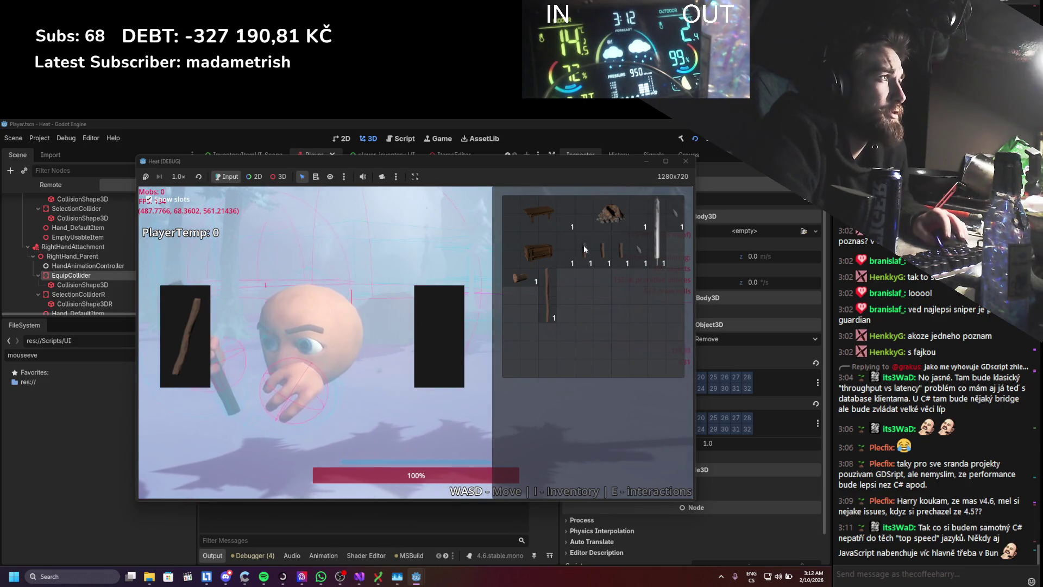
{"action": "left_click", "coordinate": [686, 162]}
{"action": "left_click", "coordinate": [360, 576]}
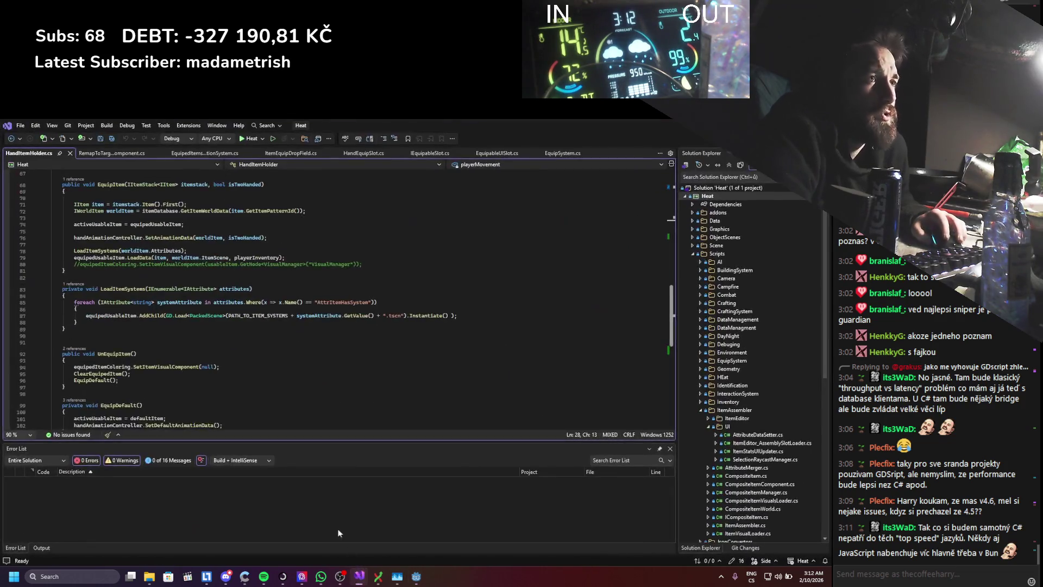
{"action": "scroll", "coordinate": [205, 341], "scroll_direction": "up", "scroll_amount": 4}
{"action": "scroll", "coordinate": [103, 175], "scroll_direction": "up", "scroll_amount": 3}
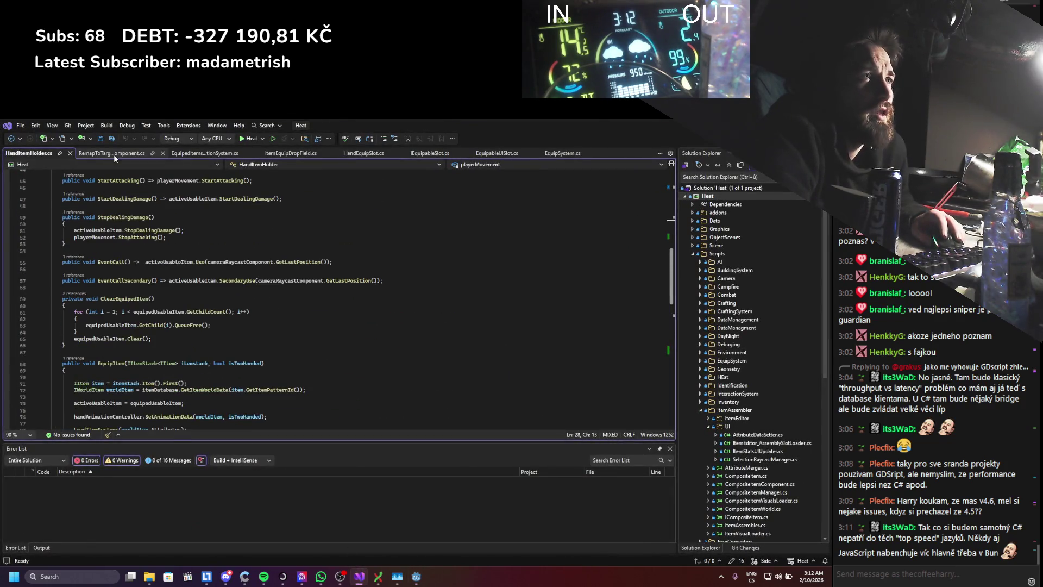
- In EquipedItemsSelectionSystem.cs, mark the raycast component assignment on line 18 and go to the Raycast definition from line 50
{"action": "left_click", "coordinate": [113, 155]}
{"action": "left_click", "coordinate": [195, 154]}
{"action": "scroll", "coordinate": [237, 293], "scroll_direction": "up", "scroll_amount": 5}
{"action": "left_click", "coordinate": [133, 255]}
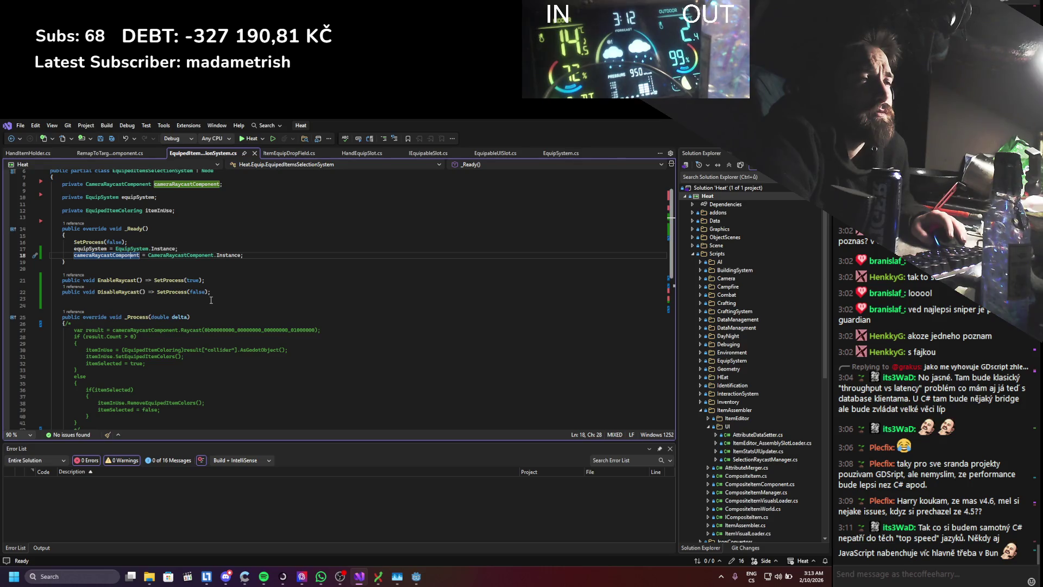
{"action": "scroll", "coordinate": [211, 300], "scroll_direction": "down", "scroll_amount": 2}
{"action": "scroll", "coordinate": [211, 300], "scroll_direction": "down", "scroll_amount": 2}
{"action": "scroll", "coordinate": [211, 300], "scroll_direction": "down", "scroll_amount": 2}
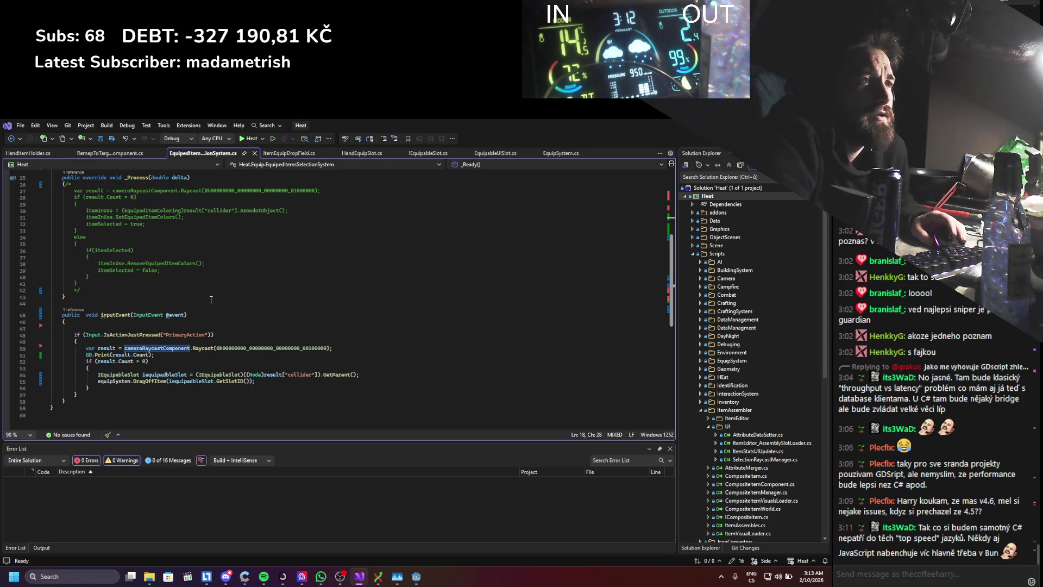
{"action": "scroll", "coordinate": [211, 300], "scroll_direction": "up", "scroll_amount": 4}
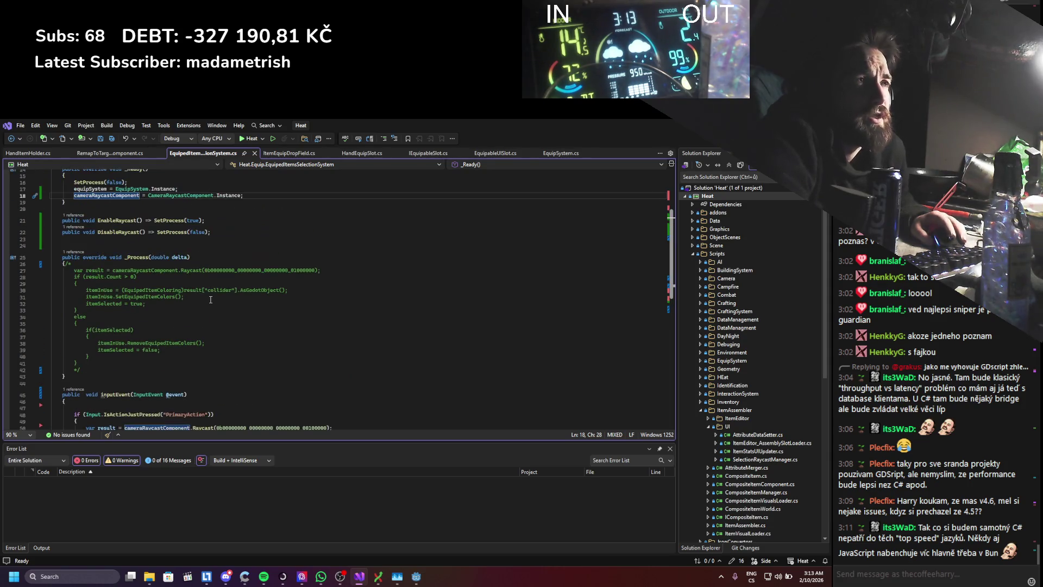
{"action": "key", "text": "alt+Tab"}
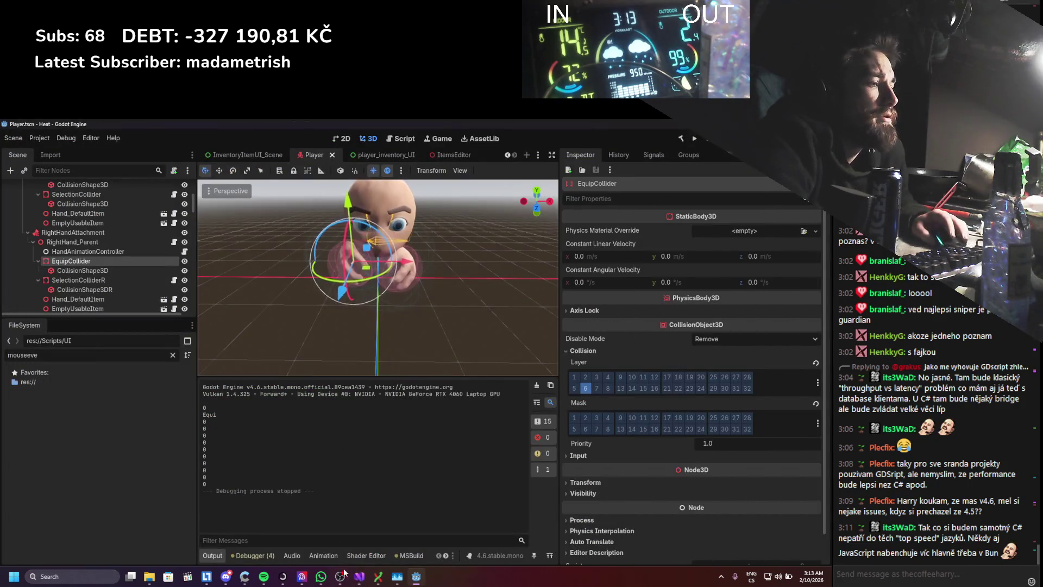
{"action": "key", "text": "alt+Tab"}
{"action": "scroll", "coordinate": [206, 380], "scroll_direction": "down", "scroll_amount": 2}
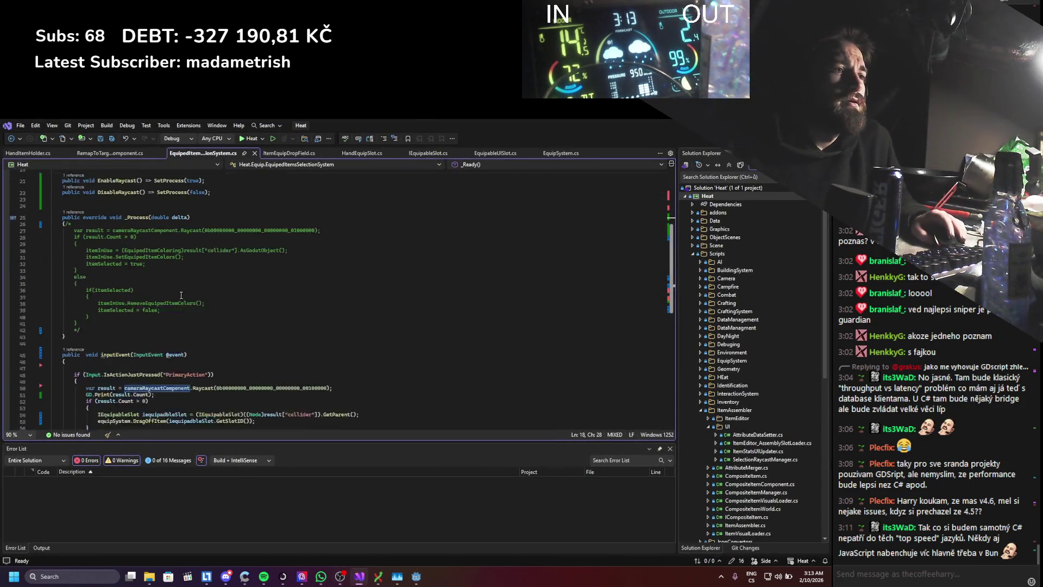
{"action": "double_click", "coordinate": [203, 368]}
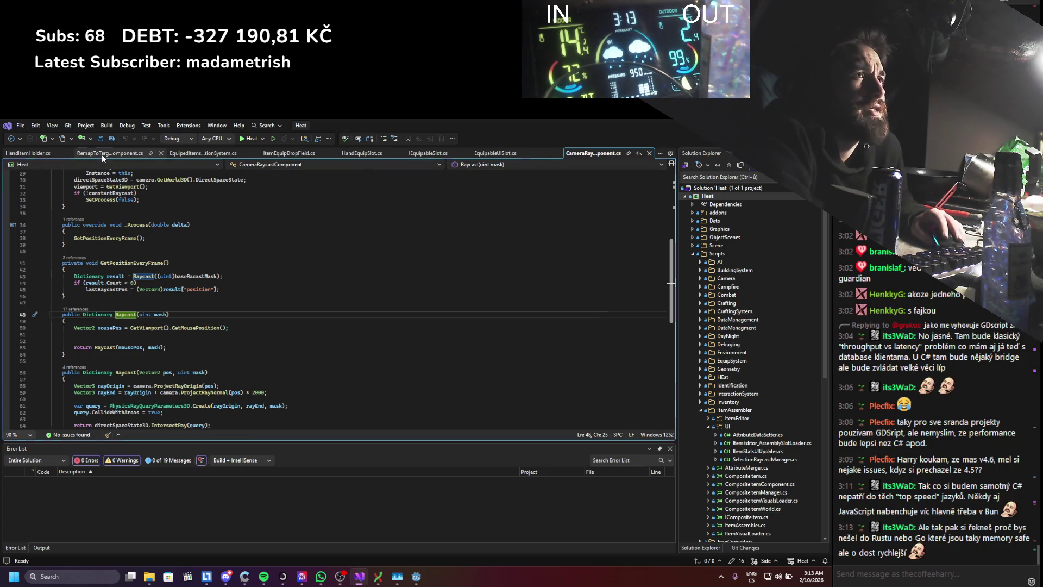
- Recheck ItemEquipDropField.cs against the selection code, then switch back to the Godot Player scene
{"action": "left_click", "coordinate": [183, 151]}
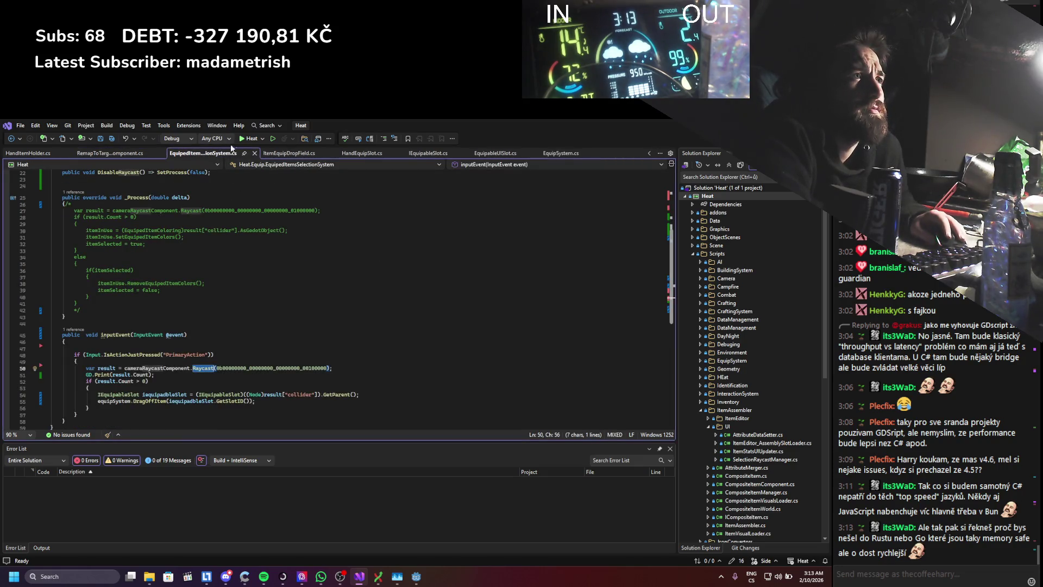
{"action": "left_click", "coordinate": [267, 153]}
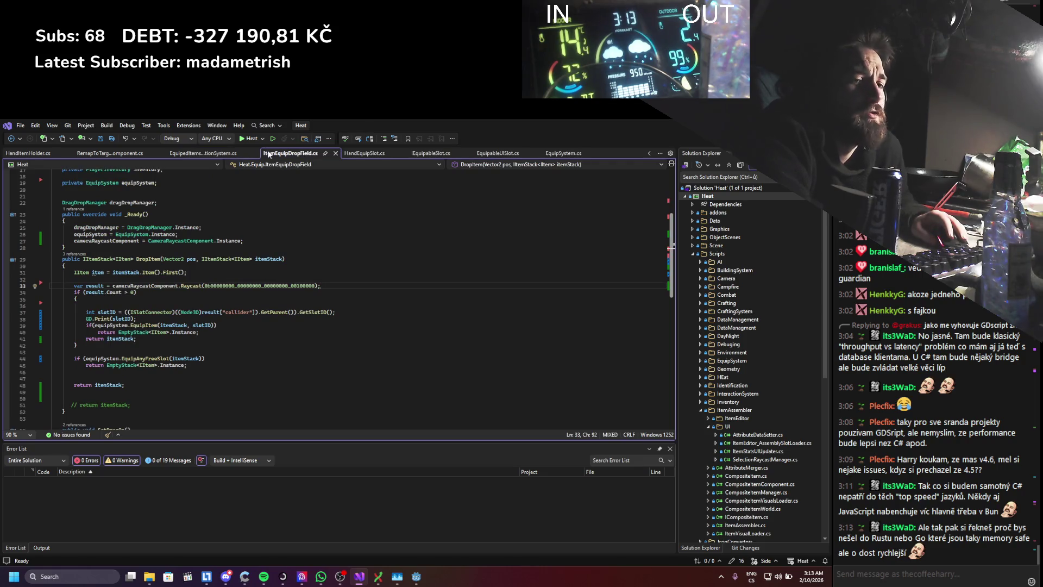
{"action": "key", "text": "alt+Tab"}
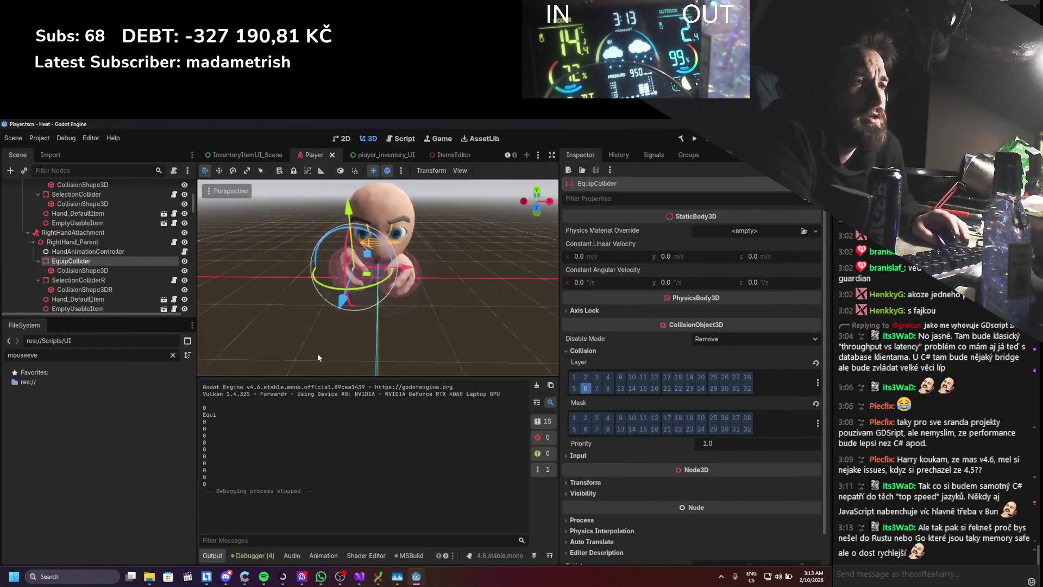
{"action": "left_click", "coordinate": [359, 576]}
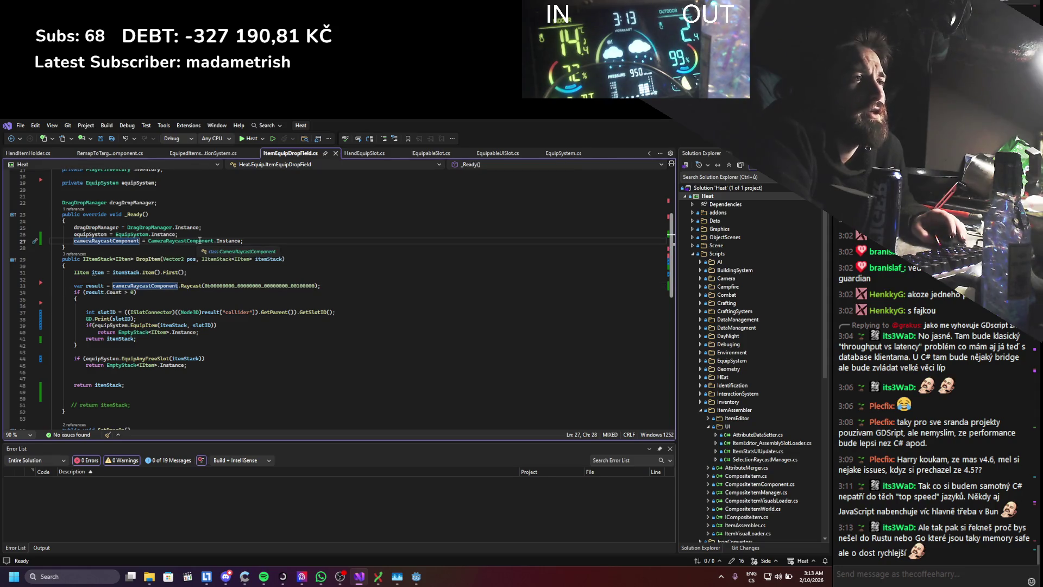
{"action": "key", "text": "alt+Tab"}
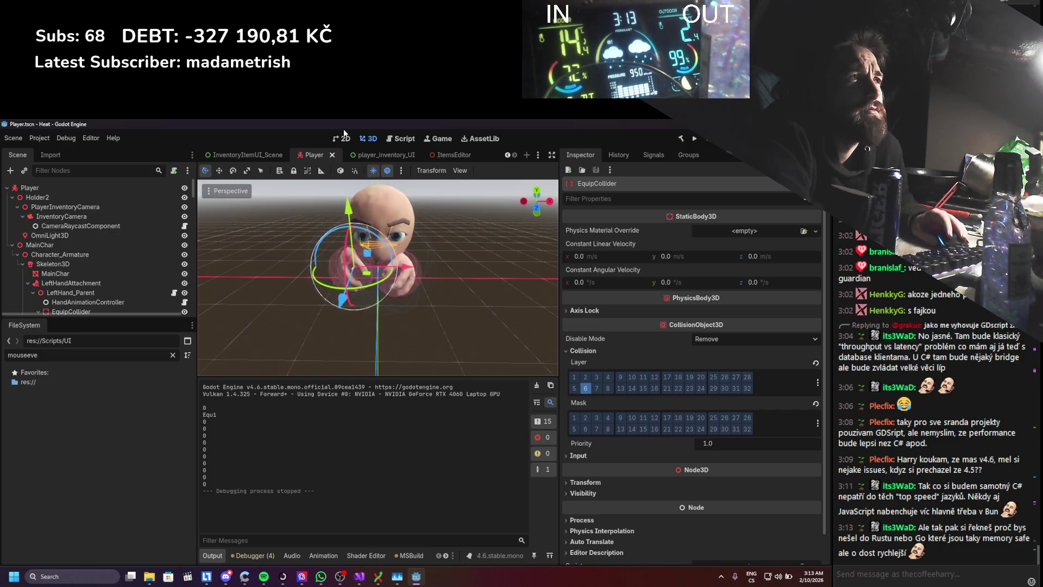
- Browse the ItemEditor and Player scene tabs, then bring up the player_inventory_UI scene
{"action": "left_click", "coordinate": [438, 156]}
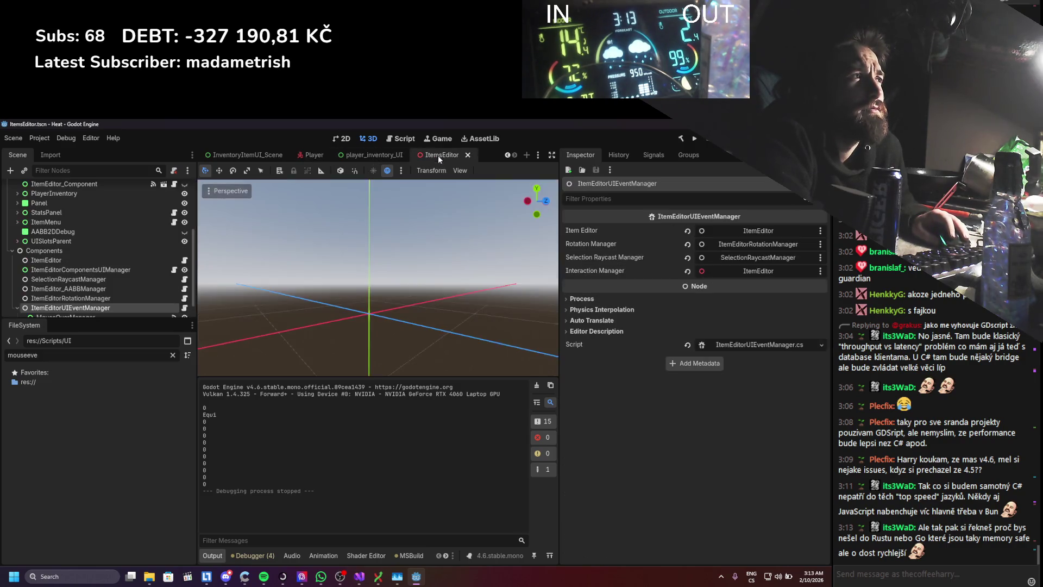
{"action": "left_click", "coordinate": [312, 156]}
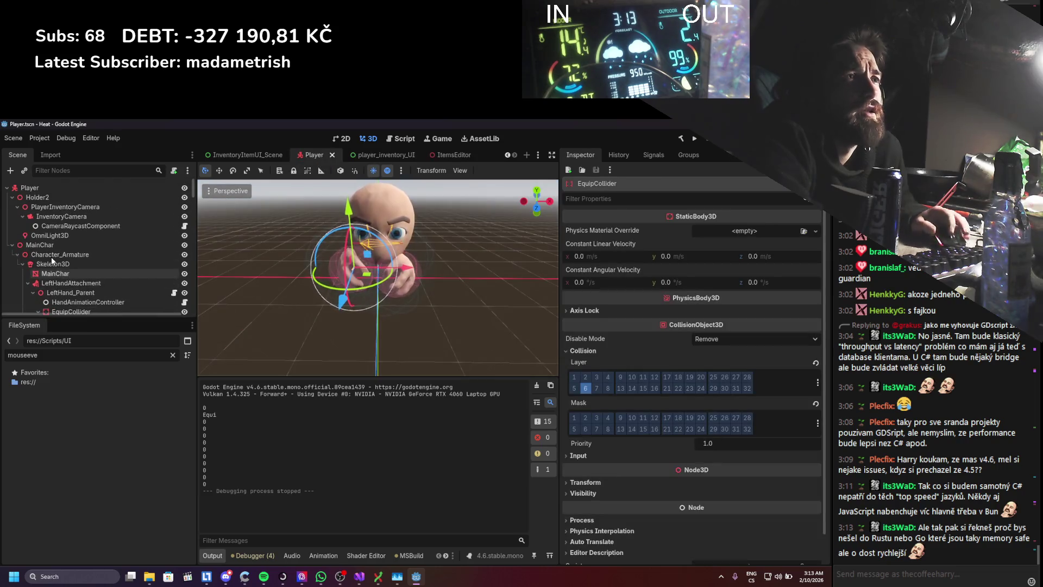
{"action": "left_click", "coordinate": [376, 156]}
{"action": "left_click", "coordinate": [314, 155]}
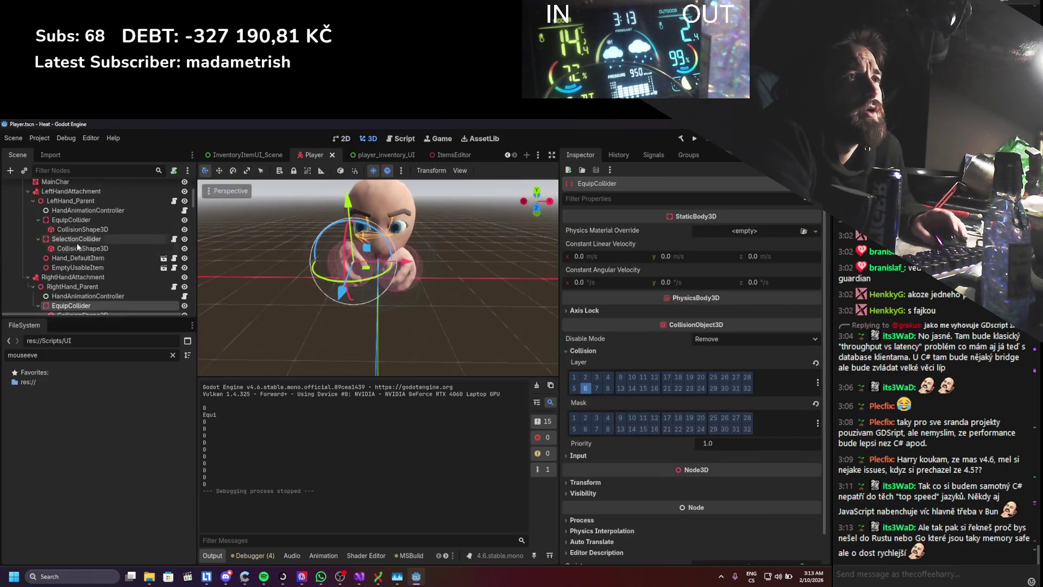
{"action": "scroll", "coordinate": [56, 255], "scroll_direction": "down", "scroll_amount": 2}
{"action": "scroll", "coordinate": [55, 256], "scroll_direction": "down", "scroll_amount": 2}
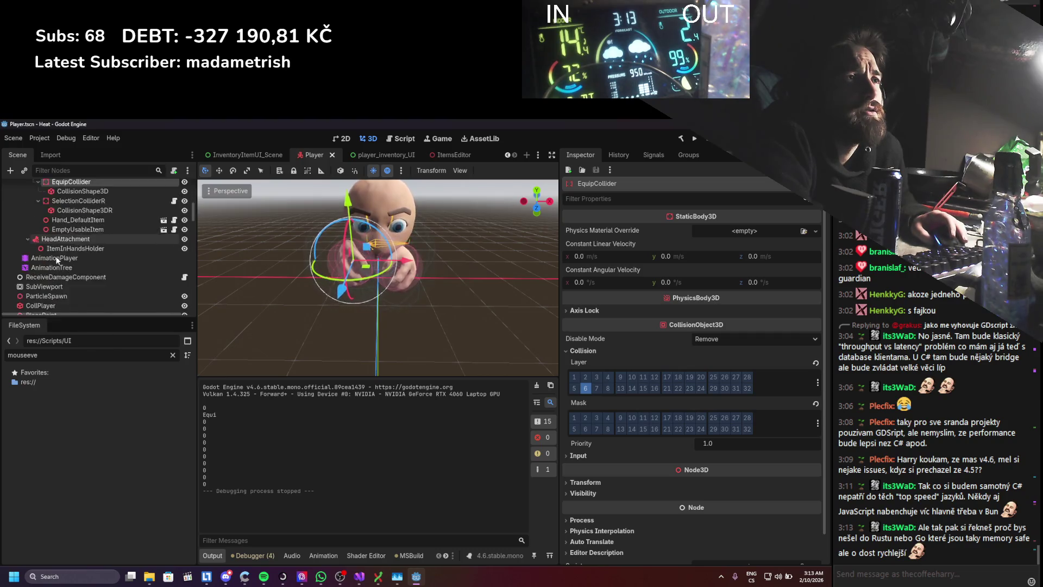
{"action": "scroll", "coordinate": [57, 256], "scroll_direction": "down", "scroll_amount": 2}
{"action": "scroll", "coordinate": [68, 255], "scroll_direction": "down", "scroll_amount": 2}
{"action": "scroll", "coordinate": [68, 256], "scroll_direction": "down", "scroll_amount": 2}
{"action": "scroll", "coordinate": [68, 255], "scroll_direction": "down", "scroll_amount": 2}
{"action": "scroll", "coordinate": [68, 255], "scroll_direction": "down", "scroll_amount": 2}
{"action": "scroll", "coordinate": [68, 255], "scroll_direction": "down", "scroll_amount": 2}
{"action": "scroll", "coordinate": [68, 255], "scroll_direction": "down", "scroll_amount": 2}
{"action": "scroll", "coordinate": [68, 255], "scroll_direction": "down", "scroll_amount": 2}
{"action": "scroll", "coordinate": [68, 256], "scroll_direction": "down", "scroll_amount": 2}
{"action": "scroll", "coordinate": [68, 256], "scroll_direction": "down", "scroll_amount": 2}
{"action": "scroll", "coordinate": [68, 255], "scroll_direction": "down", "scroll_amount": 2}
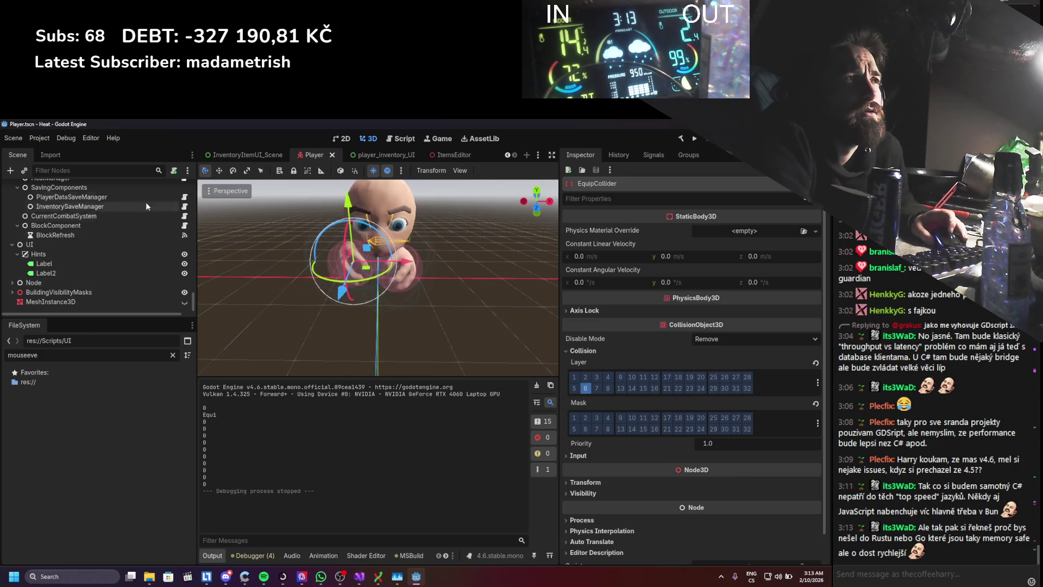
{"action": "scroll", "coordinate": [123, 303], "scroll_direction": "up", "scroll_amount": 3}
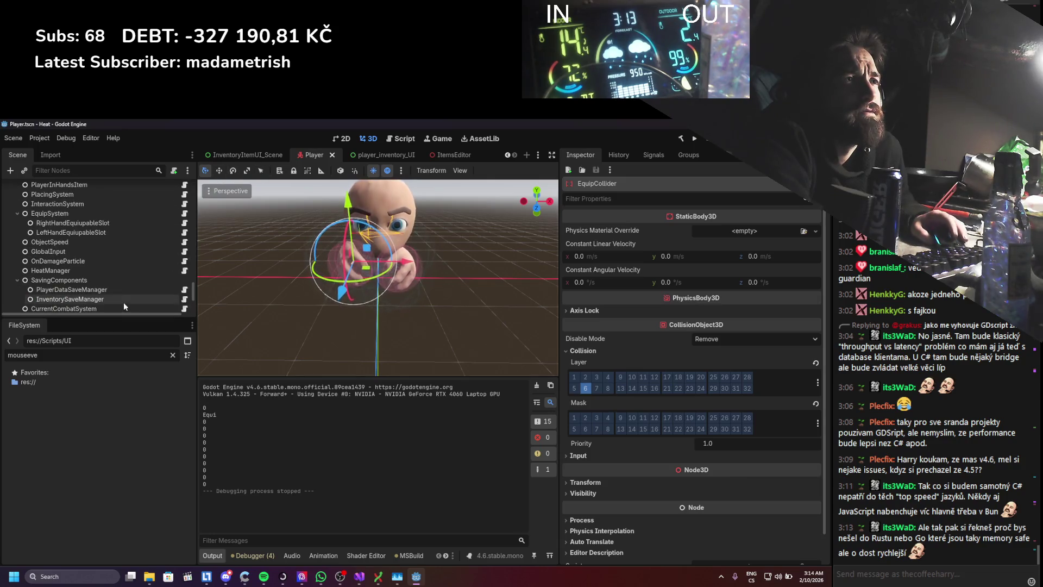
{"action": "scroll", "coordinate": [133, 278], "scroll_direction": "up", "scroll_amount": 3}
{"action": "scroll", "coordinate": [133, 277], "scroll_direction": "up", "scroll_amount": 3}
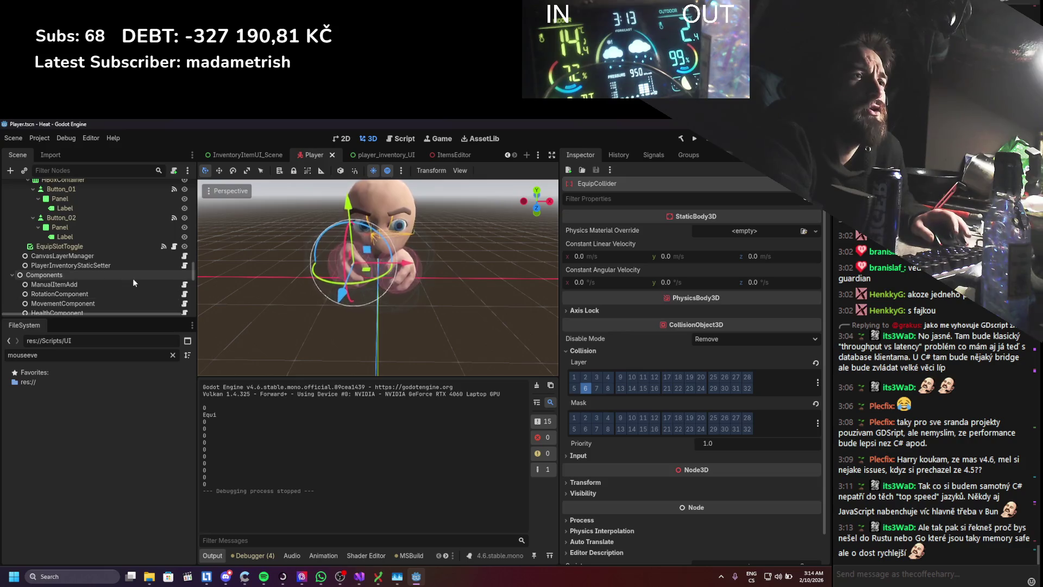
{"action": "scroll", "coordinate": [133, 277], "scroll_direction": "up", "scroll_amount": 2}
{"action": "scroll", "coordinate": [133, 278], "scroll_direction": "up", "scroll_amount": 2}
{"action": "scroll", "coordinate": [132, 277], "scroll_direction": "up", "scroll_amount": 2}
{"action": "scroll", "coordinate": [133, 278], "scroll_direction": "up", "scroll_amount": 2}
{"action": "scroll", "coordinate": [133, 278], "scroll_direction": "up", "scroll_amount": 2}
{"action": "scroll", "coordinate": [133, 279], "scroll_direction": "up", "scroll_amount": 2}
{"action": "scroll", "coordinate": [133, 277], "scroll_direction": "up", "scroll_amount": 2}
{"action": "scroll", "coordinate": [133, 278], "scroll_direction": "up", "scroll_amount": 2}
{"action": "scroll", "coordinate": [133, 277], "scroll_direction": "up", "scroll_amount": 2}
{"action": "scroll", "coordinate": [129, 275], "scroll_direction": "up", "scroll_amount": 2}
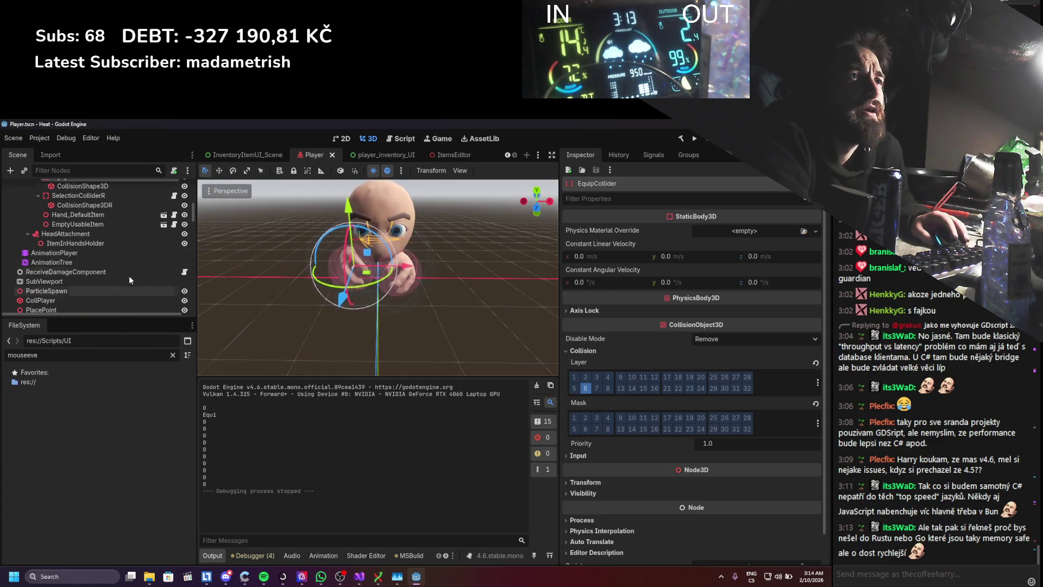
{"action": "scroll", "coordinate": [129, 275], "scroll_direction": "up", "scroll_amount": 2}
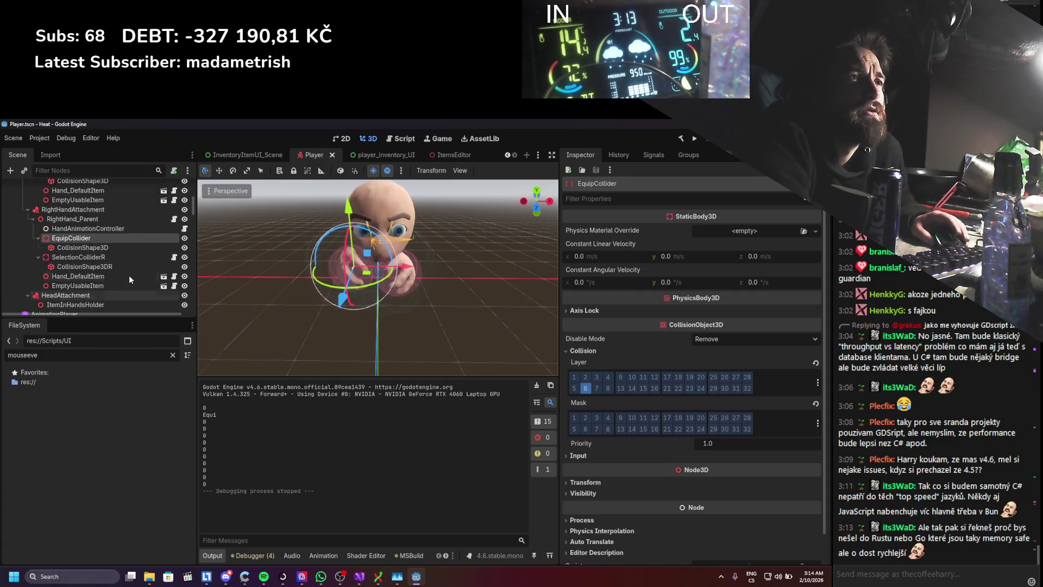
{"action": "scroll", "coordinate": [129, 275], "scroll_direction": "up", "scroll_amount": 2}
{"action": "scroll", "coordinate": [128, 274], "scroll_direction": "up", "scroll_amount": 2}
{"action": "scroll", "coordinate": [128, 274], "scroll_direction": "up", "scroll_amount": 2}
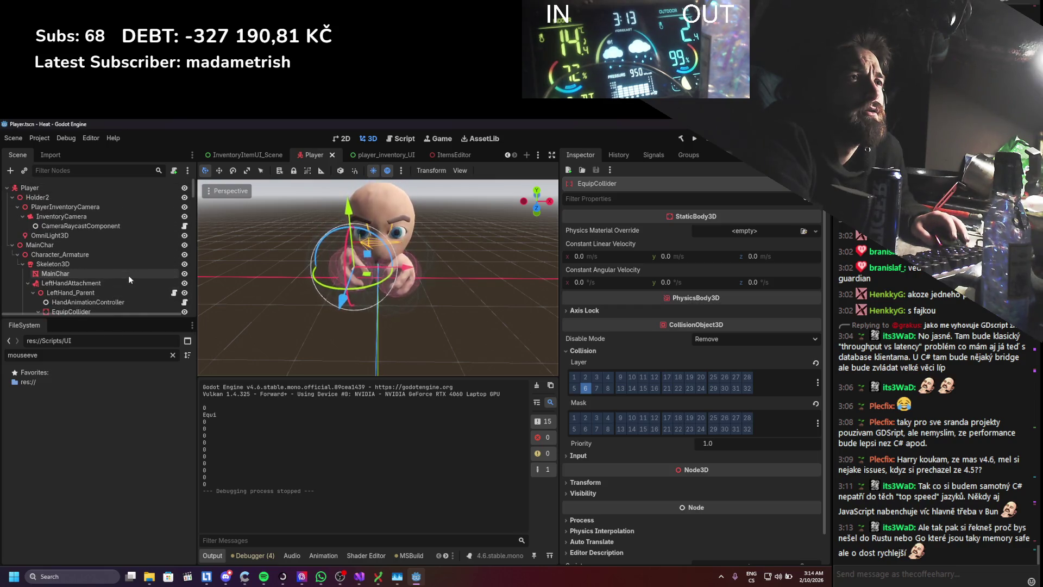
{"action": "scroll", "coordinate": [128, 275], "scroll_direction": "down", "scroll_amount": 2}
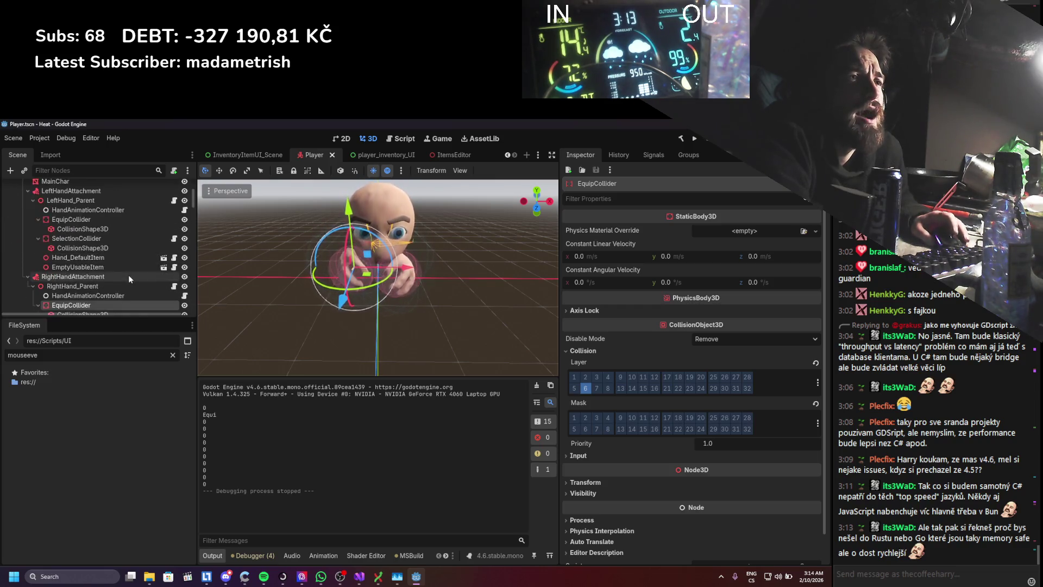
{"action": "scroll", "coordinate": [128, 275], "scroll_direction": "down", "scroll_amount": 2}
{"action": "scroll", "coordinate": [128, 275], "scroll_direction": "down", "scroll_amount": 2}
{"action": "scroll", "coordinate": [128, 275], "scroll_direction": "down", "scroll_amount": 2}
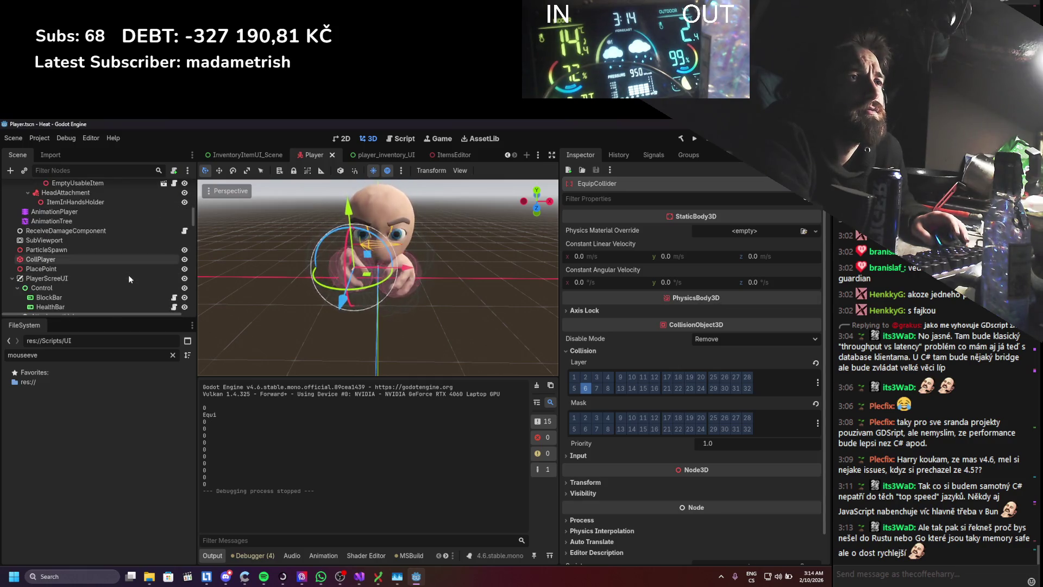
{"action": "scroll", "coordinate": [128, 275], "scroll_direction": "down", "scroll_amount": 2}
{"action": "scroll", "coordinate": [128, 275], "scroll_direction": "down", "scroll_amount": 2}
{"action": "scroll", "coordinate": [128, 275], "scroll_direction": "down", "scroll_amount": 2}
{"action": "scroll", "coordinate": [127, 275], "scroll_direction": "down", "scroll_amount": 2}
{"action": "scroll", "coordinate": [127, 275], "scroll_direction": "down", "scroll_amount": 2}
{"action": "scroll", "coordinate": [128, 275], "scroll_direction": "down", "scroll_amount": 1}
{"action": "scroll", "coordinate": [127, 275], "scroll_direction": "down", "scroll_amount": 2}
{"action": "scroll", "coordinate": [128, 275], "scroll_direction": "down", "scroll_amount": 1}
{"action": "scroll", "coordinate": [128, 274], "scroll_direction": "down", "scroll_amount": 2}
{"action": "scroll", "coordinate": [127, 275], "scroll_direction": "down", "scroll_amount": 1}
{"action": "scroll", "coordinate": [128, 274], "scroll_direction": "down", "scroll_amount": 1}
{"action": "scroll", "coordinate": [127, 275], "scroll_direction": "down", "scroll_amount": 2}
{"action": "scroll", "coordinate": [128, 275], "scroll_direction": "down", "scroll_amount": 1}
{"action": "scroll", "coordinate": [128, 275], "scroll_direction": "down", "scroll_amount": 2}
{"action": "scroll", "coordinate": [128, 275], "scroll_direction": "down", "scroll_amount": 1}
{"action": "scroll", "coordinate": [129, 275], "scroll_direction": "down", "scroll_amount": 3}
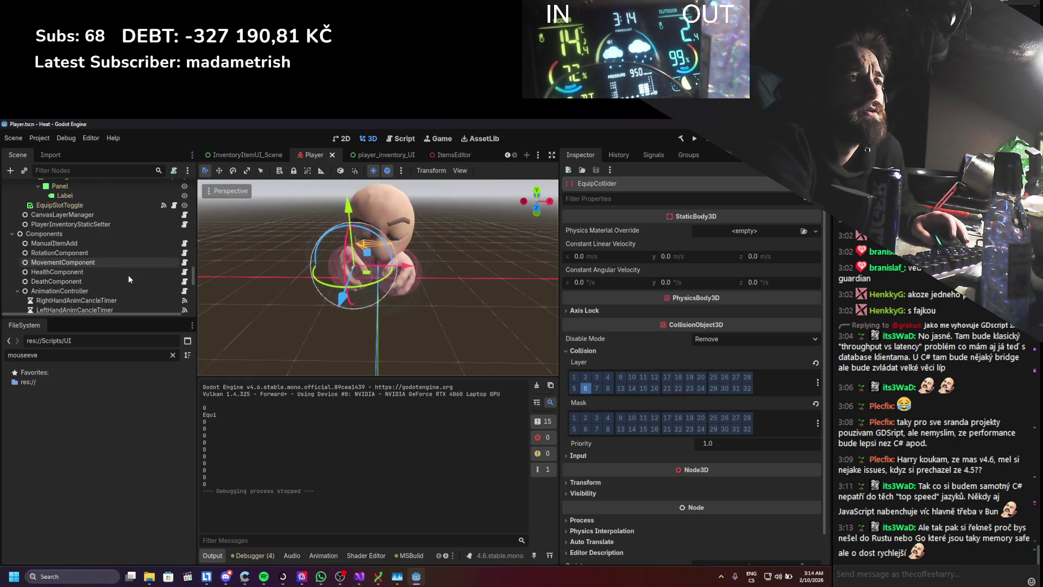
{"action": "scroll", "coordinate": [128, 274], "scroll_direction": "down", "scroll_amount": 1}
{"action": "scroll", "coordinate": [128, 275], "scroll_direction": "down", "scroll_amount": 1}
{"action": "scroll", "coordinate": [128, 275], "scroll_direction": "down", "scroll_amount": 2}
{"action": "scroll", "coordinate": [128, 275], "scroll_direction": "down", "scroll_amount": 1}
{"action": "scroll", "coordinate": [128, 275], "scroll_direction": "down", "scroll_amount": 1}
{"action": "scroll", "coordinate": [127, 275], "scroll_direction": "down", "scroll_amount": 2}
{"action": "scroll", "coordinate": [128, 274], "scroll_direction": "down", "scroll_amount": 1}
{"action": "scroll", "coordinate": [128, 274], "scroll_direction": "down", "scroll_amount": 1}
{"action": "scroll", "coordinate": [127, 275], "scroll_direction": "down", "scroll_amount": 1}
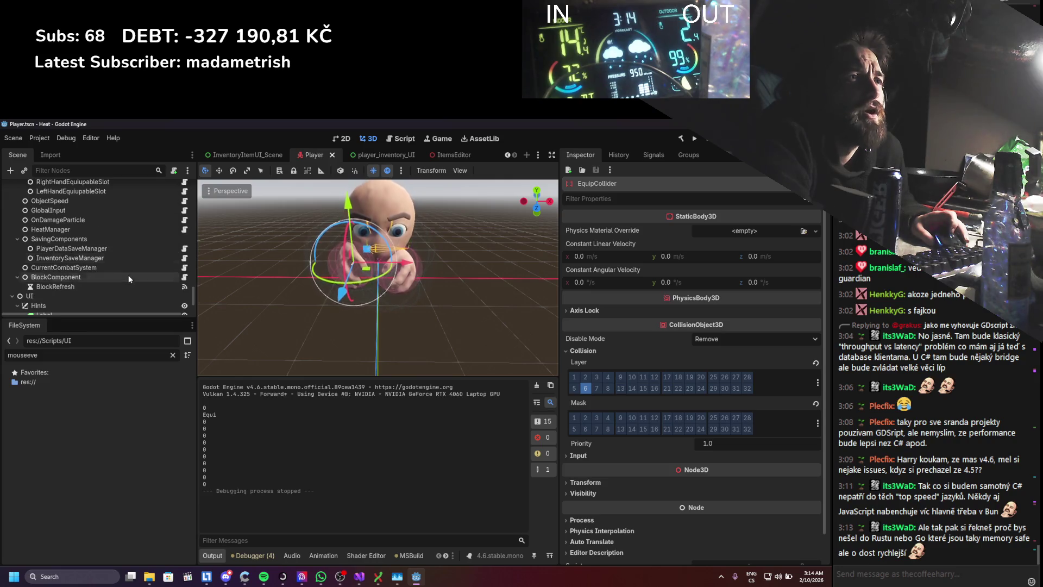
{"action": "scroll", "coordinate": [127, 271], "scroll_direction": "down", "scroll_amount": 1}
{"action": "scroll", "coordinate": [128, 272], "scroll_direction": "down", "scroll_amount": 1}
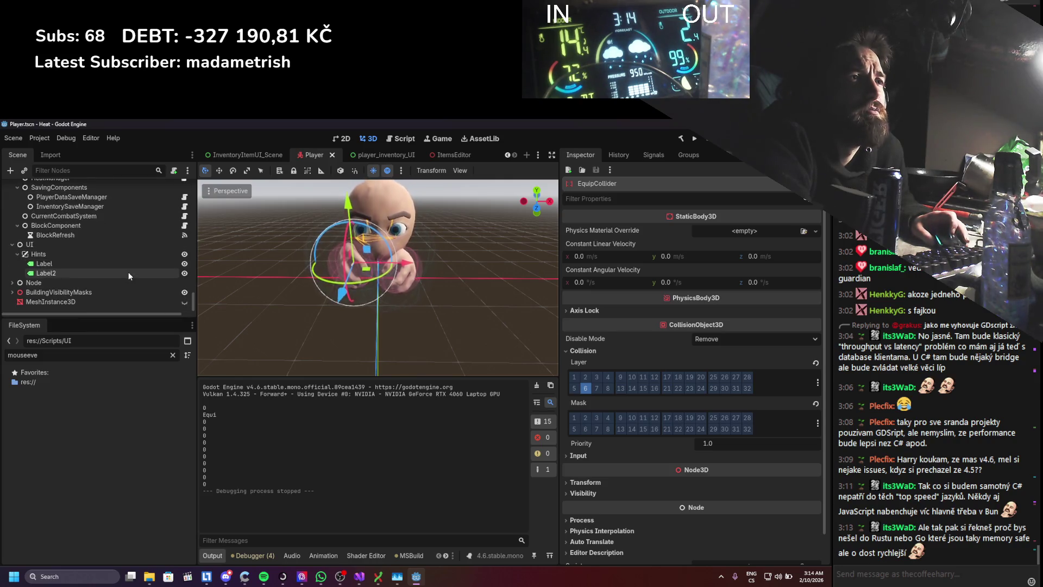
{"action": "left_click", "coordinate": [352, 155]}
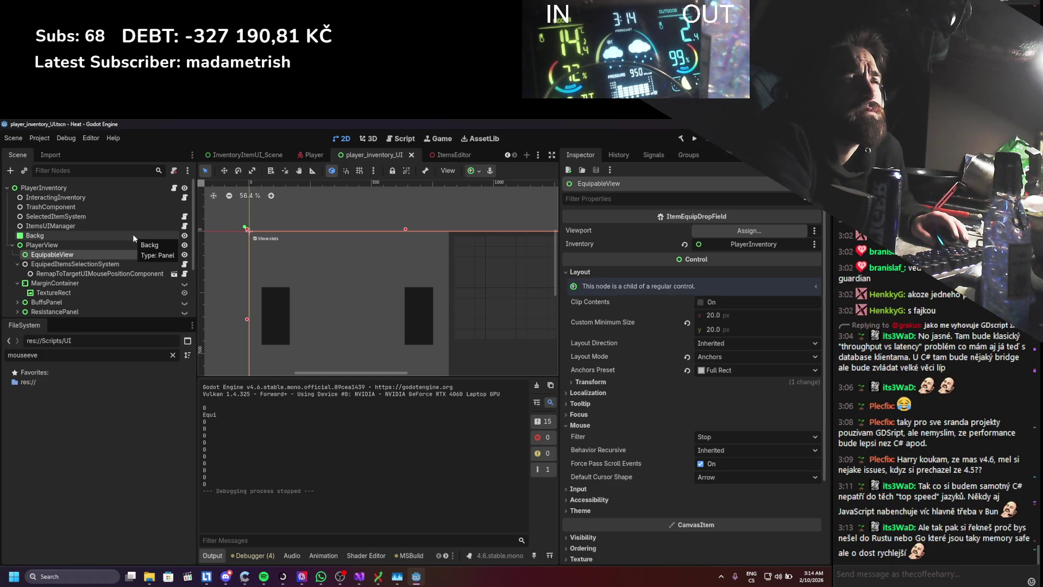
- Inspect EquipedItemsSelectionSystem and RemapToTargetUIMousePositionComponent, then run the game (F5)
{"action": "left_click", "coordinate": [111, 267]}
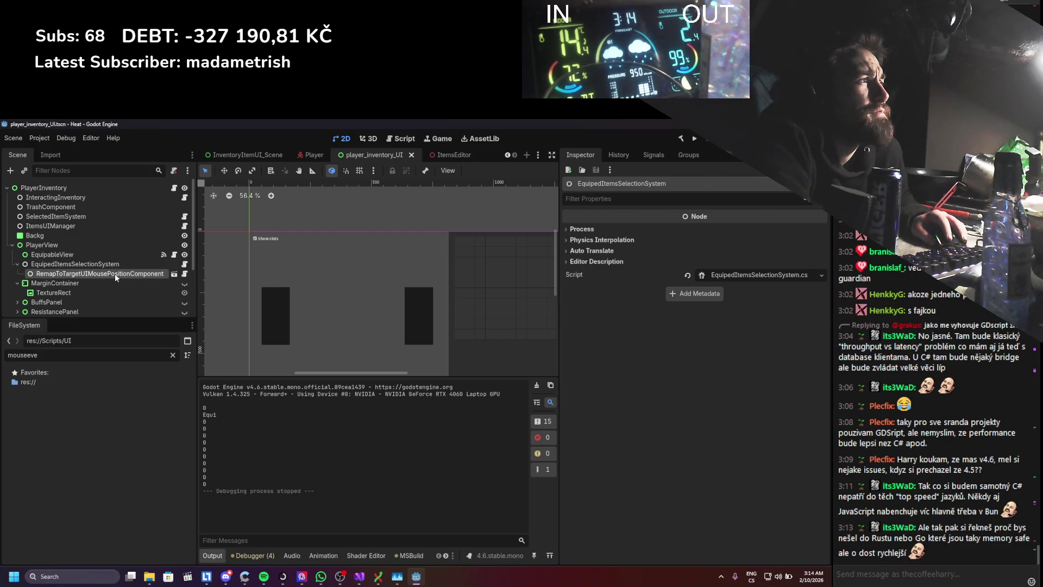
{"action": "left_click", "coordinate": [116, 273]}
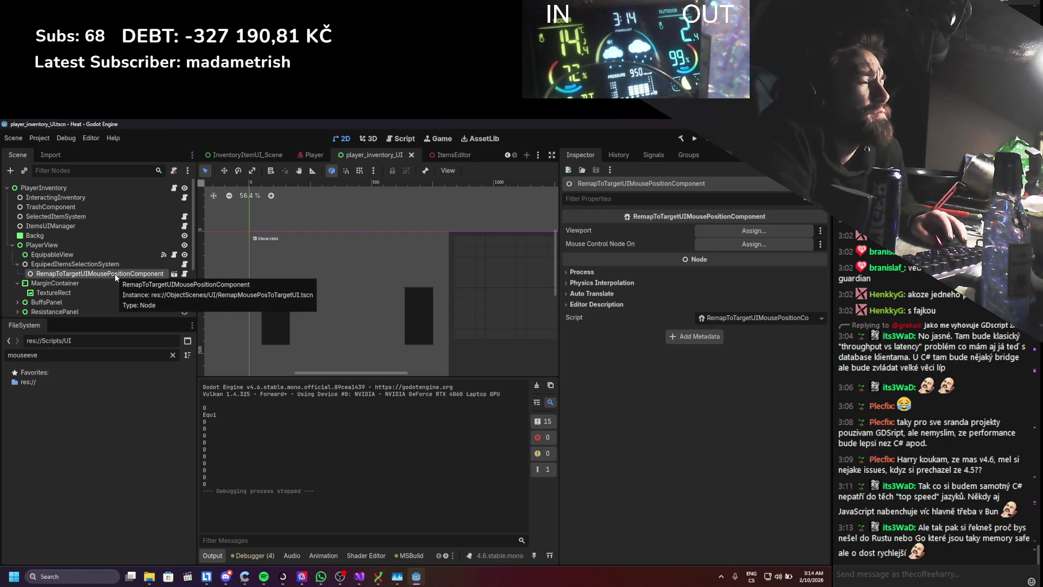
{"action": "scroll", "coordinate": [115, 253], "scroll_direction": "down", "scroll_amount": 3}
{"action": "scroll", "coordinate": [116, 257], "scroll_direction": "up", "scroll_amount": 2}
{"action": "scroll", "coordinate": [114, 257], "scroll_direction": "up", "scroll_amount": 2}
{"action": "scroll", "coordinate": [115, 257], "scroll_direction": "down", "scroll_amount": 1}
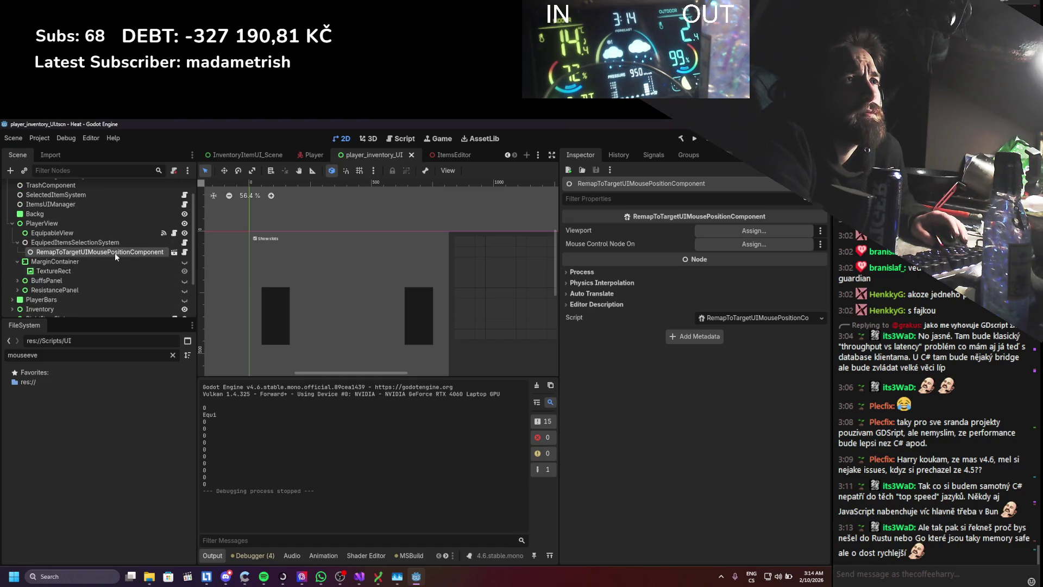
{"action": "left_click", "coordinate": [184, 247]}
{"action": "key", "text": "F5"}
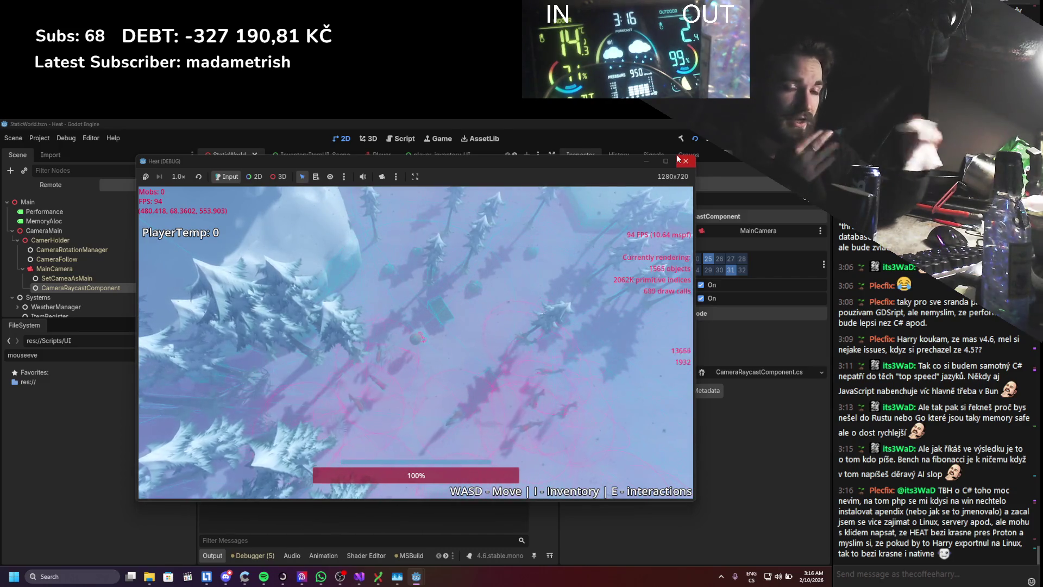
- Equip a stick into the in-game left hand slot, walk around, and recheck the inventory
{"action": "key", "text": "i"}
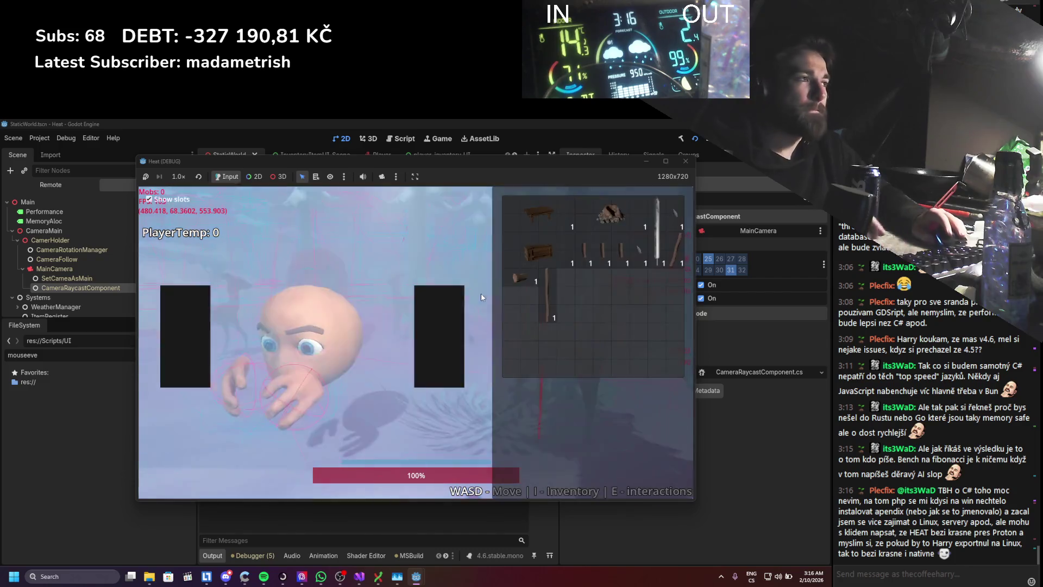
{"action": "left_click_drag", "start_coordinate": [674, 258], "coordinate": [186, 336]}
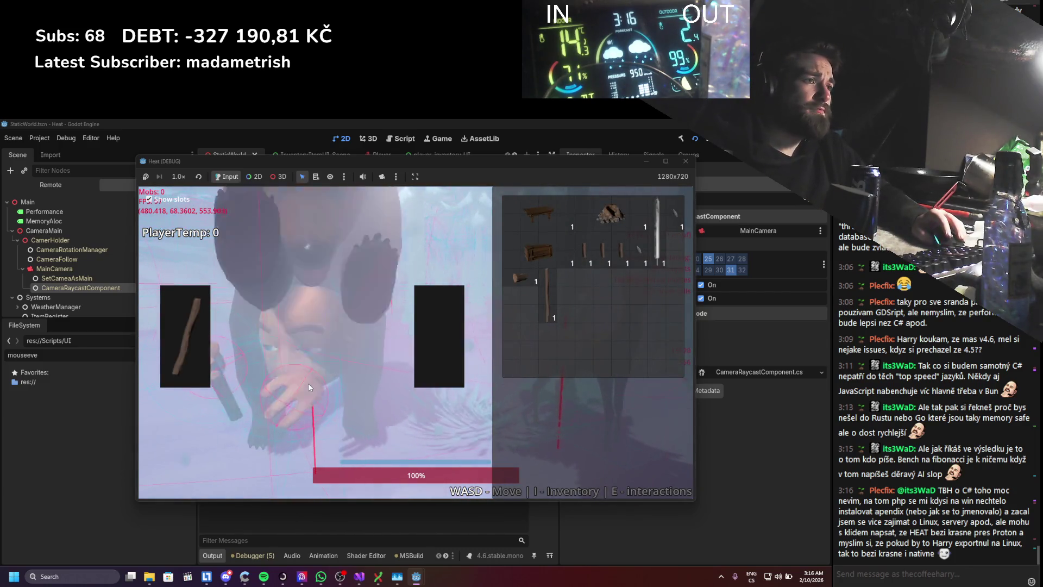
{"action": "key", "text": "i"}
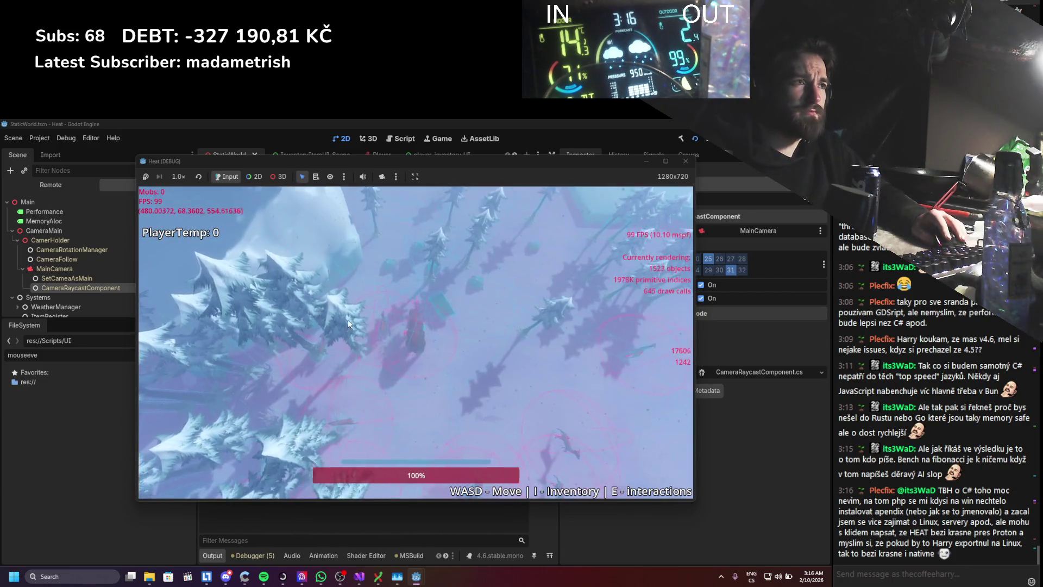
{"action": "key", "text": "d"}
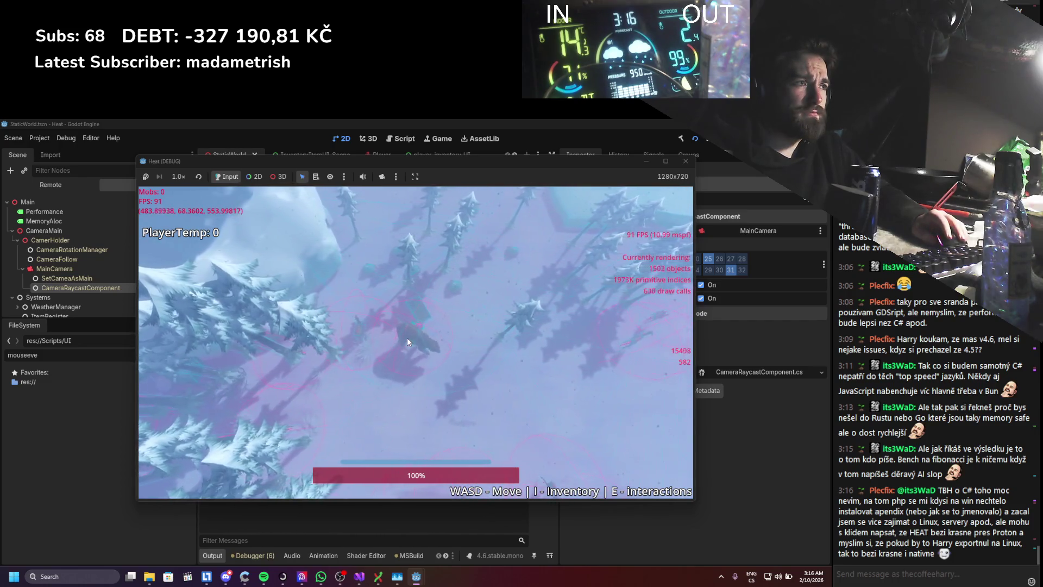
{"action": "key", "text": "s"}
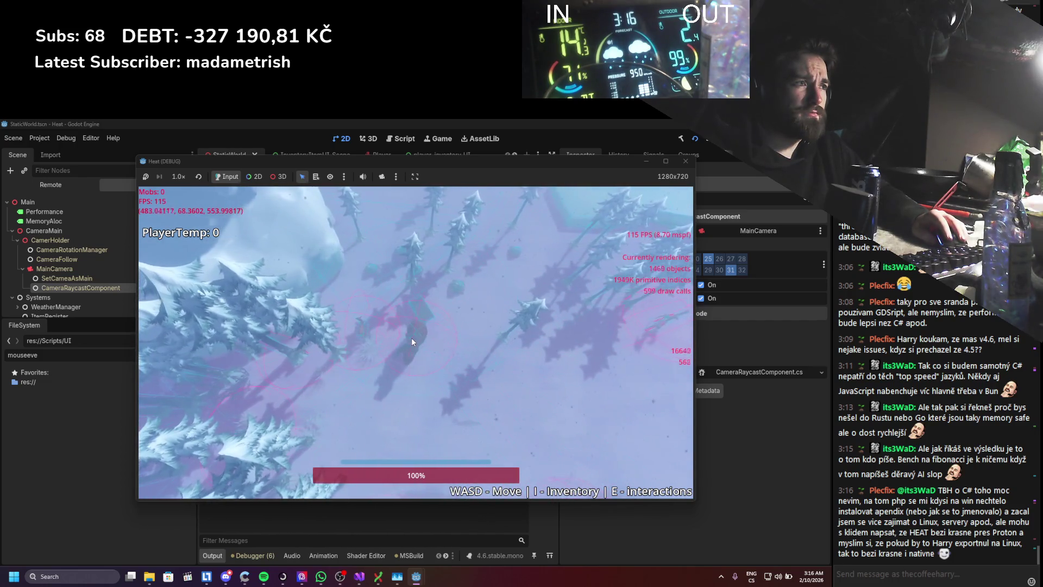
{"action": "key", "text": "s"}
{"action": "key", "text": "d"}
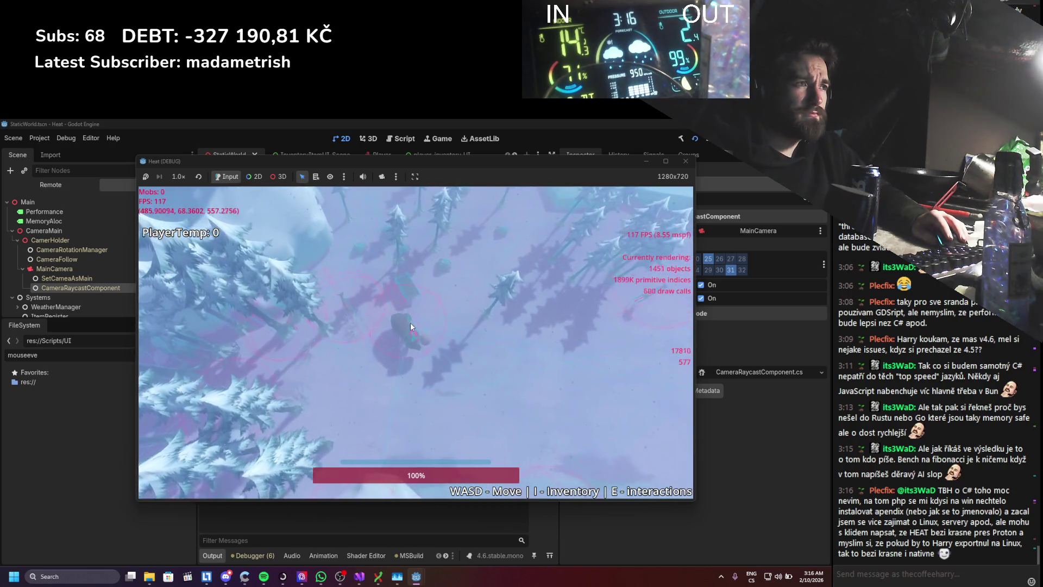
{"action": "left_click_drag", "start_coordinate": [518, 166], "coordinate": [638, 182]}
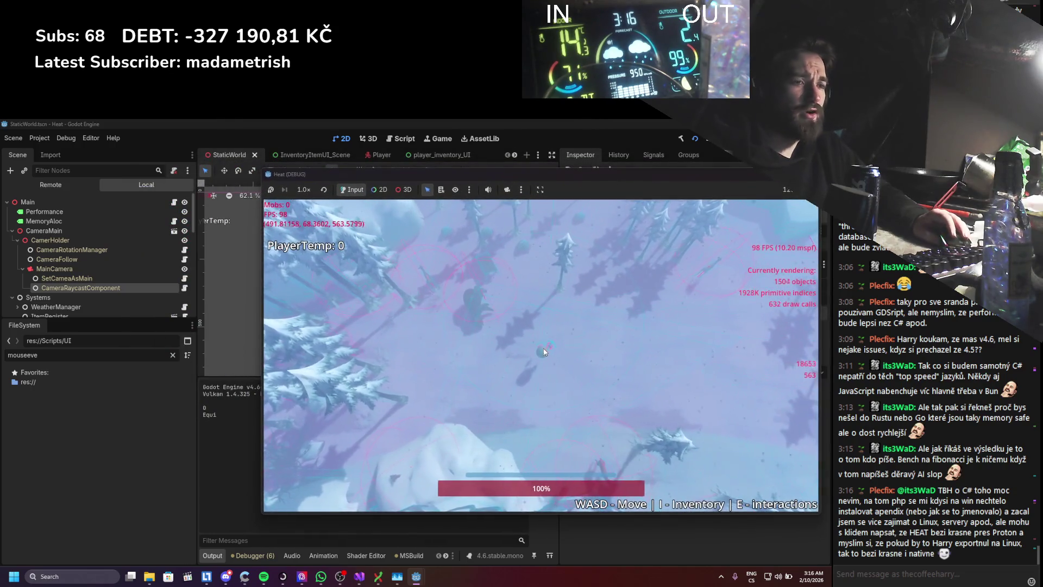
{"action": "key", "text": "i"}
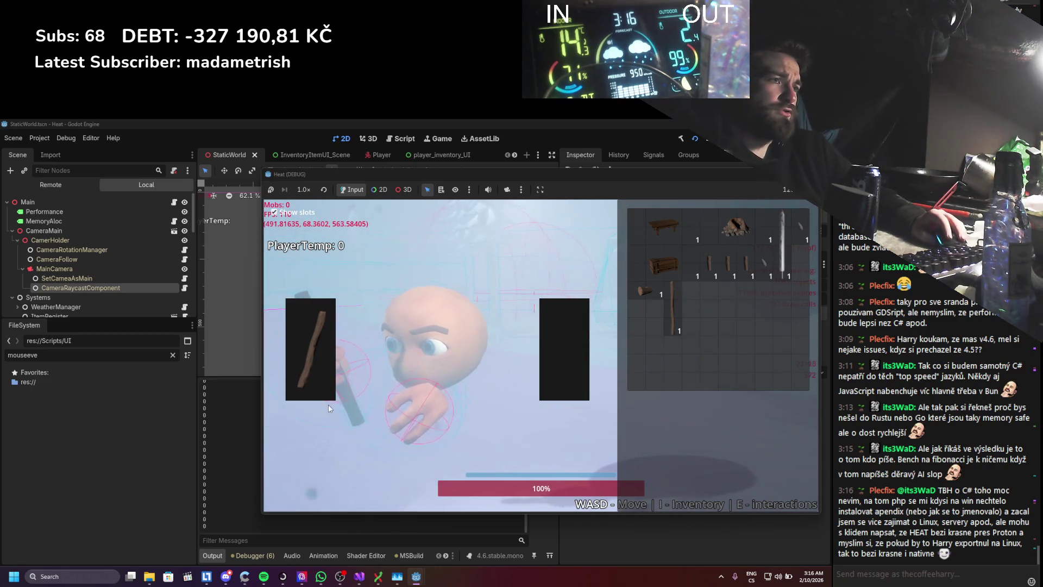
- Show the running game's Remote scene tree and expand the Main node
{"action": "left_click", "coordinate": [55, 185]}
{"action": "left_click", "coordinate": [12, 221]}
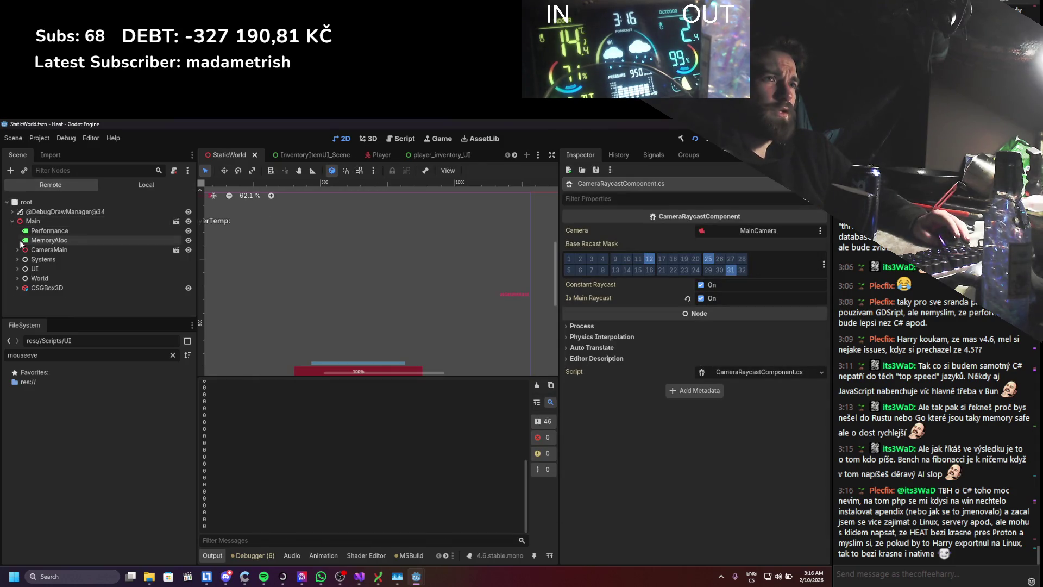
- Expand the live Systems, Player, MainChar and PlayerInventoryUI nodes and inspect SelectedItemSystem
{"action": "left_click", "coordinate": [18, 270]}
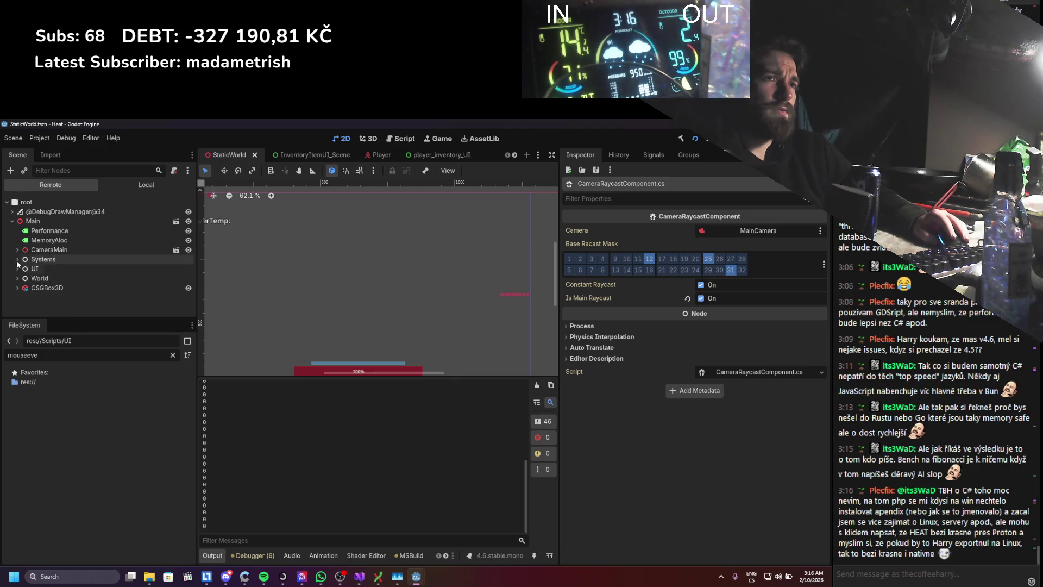
{"action": "left_click", "coordinate": [16, 260]}
{"action": "scroll", "coordinate": [15, 259], "scroll_direction": "down", "scroll_amount": 3}
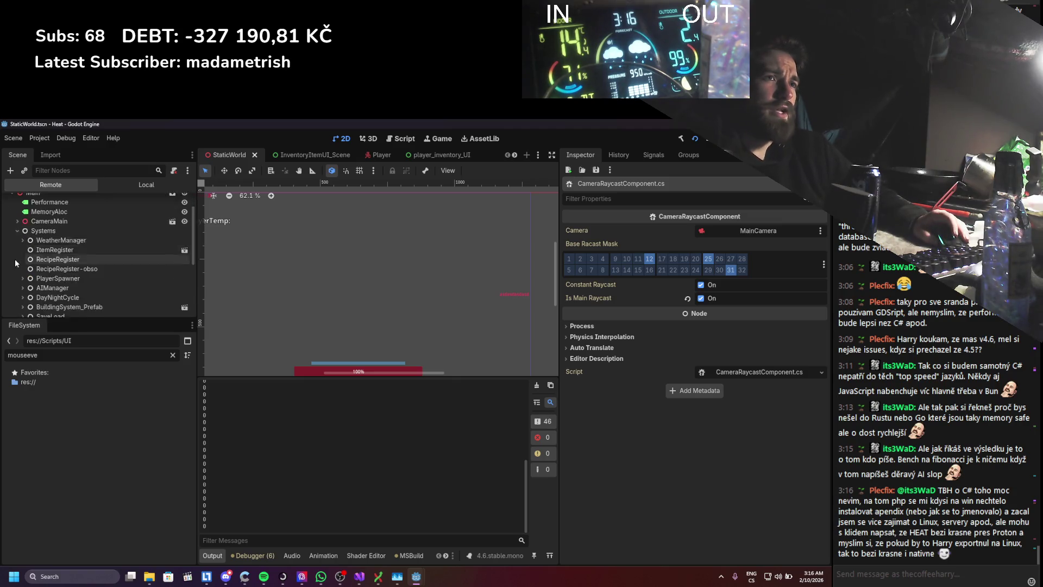
{"action": "scroll", "coordinate": [15, 258], "scroll_direction": "down", "scroll_amount": 2}
{"action": "scroll", "coordinate": [15, 259], "scroll_direction": "down", "scroll_amount": 1}
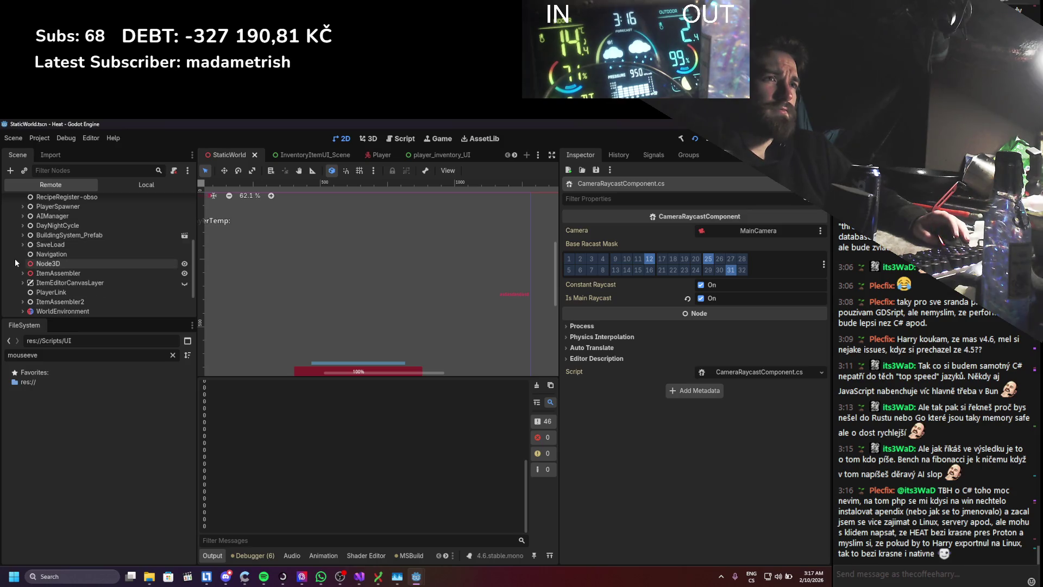
{"action": "scroll", "coordinate": [22, 261], "scroll_direction": "up", "scroll_amount": 3}
{"action": "scroll", "coordinate": [22, 244], "scroll_direction": "up", "scroll_amount": 3}
{"action": "left_click", "coordinate": [18, 244]}
{"action": "scroll", "coordinate": [22, 277], "scroll_direction": "up", "scroll_amount": 1}
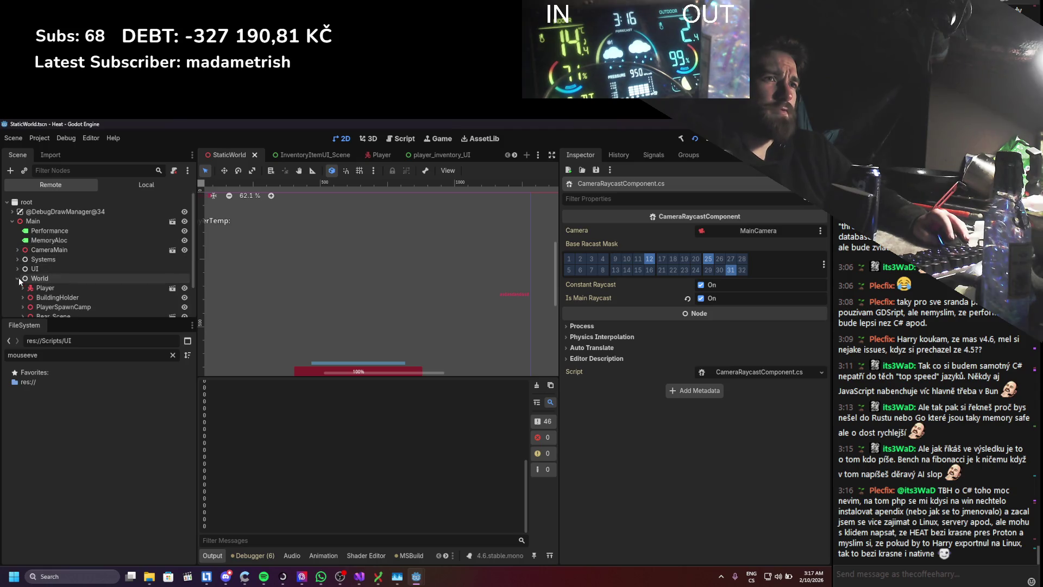
{"action": "left_click", "coordinate": [22, 288]}
{"action": "scroll", "coordinate": [28, 280], "scroll_direction": "down", "scroll_amount": 2}
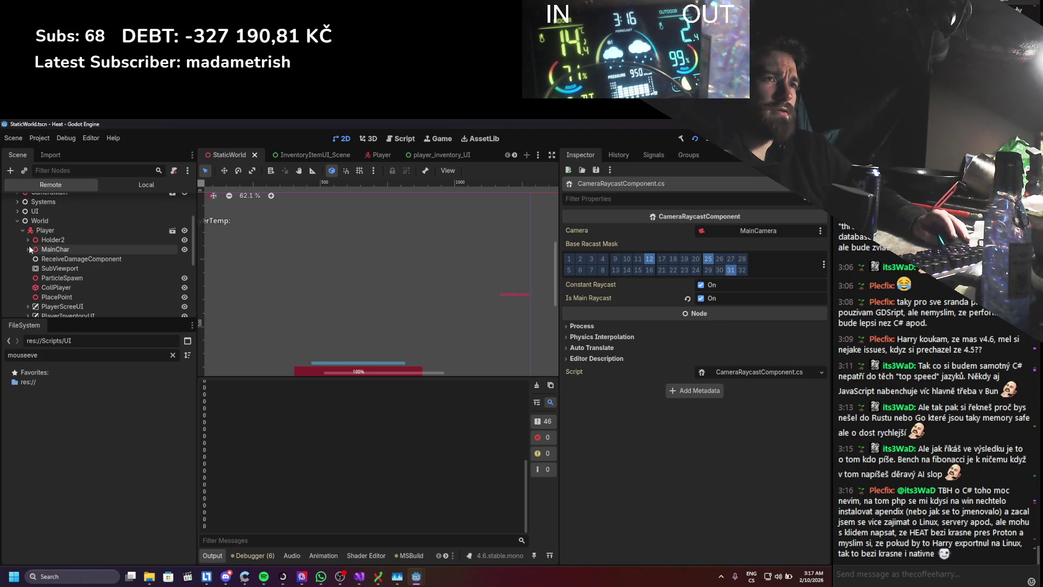
{"action": "left_click", "coordinate": [27, 248]}
{"action": "scroll", "coordinate": [26, 245], "scroll_direction": "down", "scroll_amount": 1}
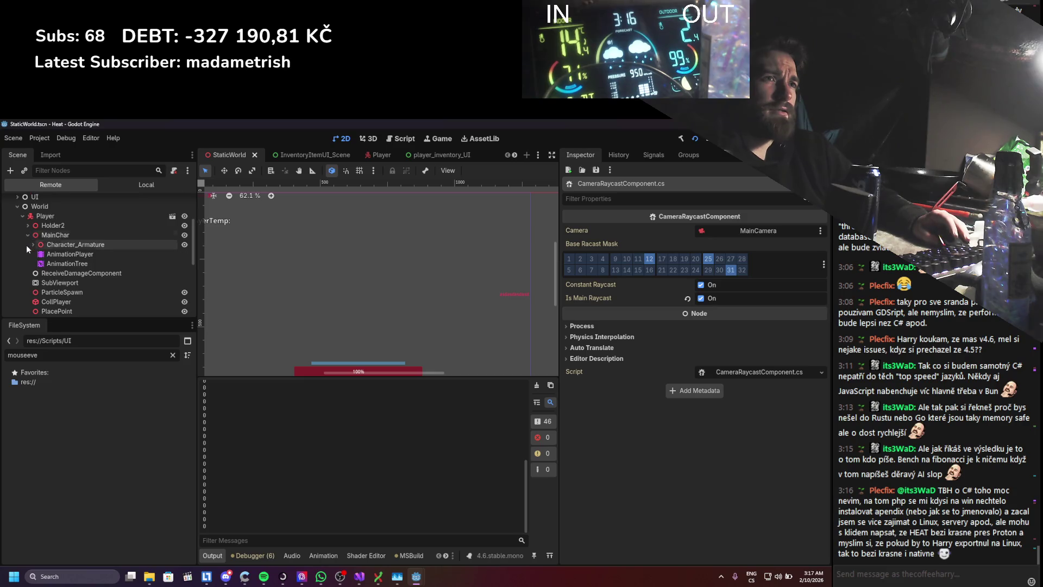
{"action": "scroll", "coordinate": [28, 252], "scroll_direction": "down", "scroll_amount": 2}
{"action": "scroll", "coordinate": [28, 252], "scroll_direction": "down", "scroll_amount": 2}
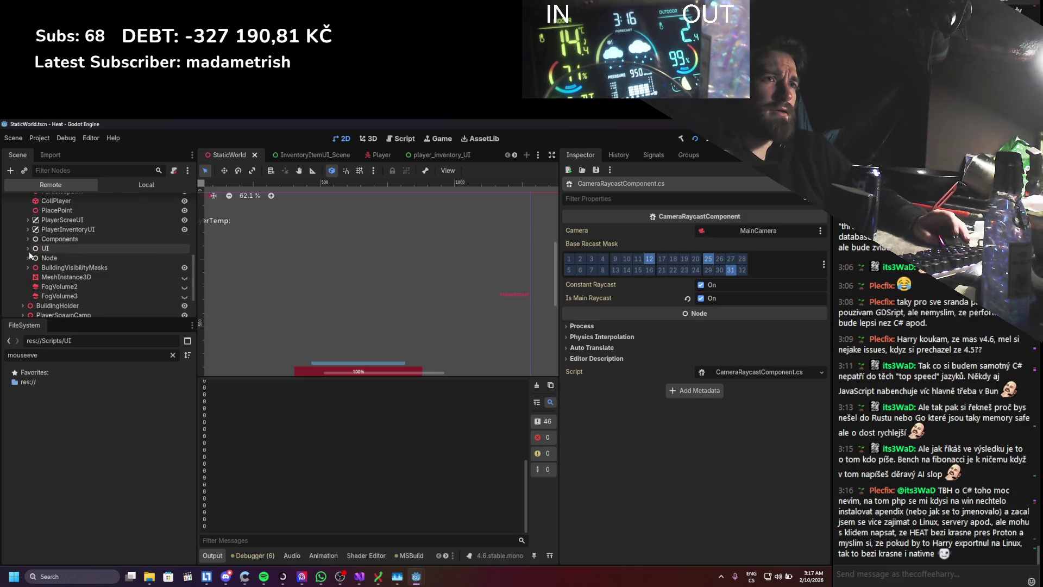
{"action": "left_click", "coordinate": [27, 230]}
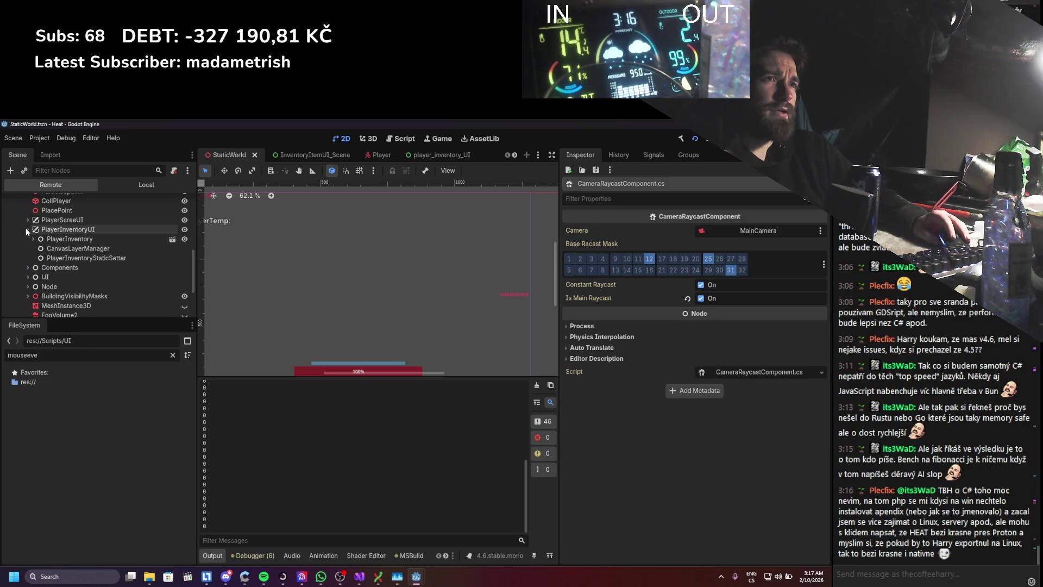
{"action": "left_click", "coordinate": [35, 240]}
{"action": "scroll", "coordinate": [37, 252], "scroll_direction": "down", "scroll_amount": 1}
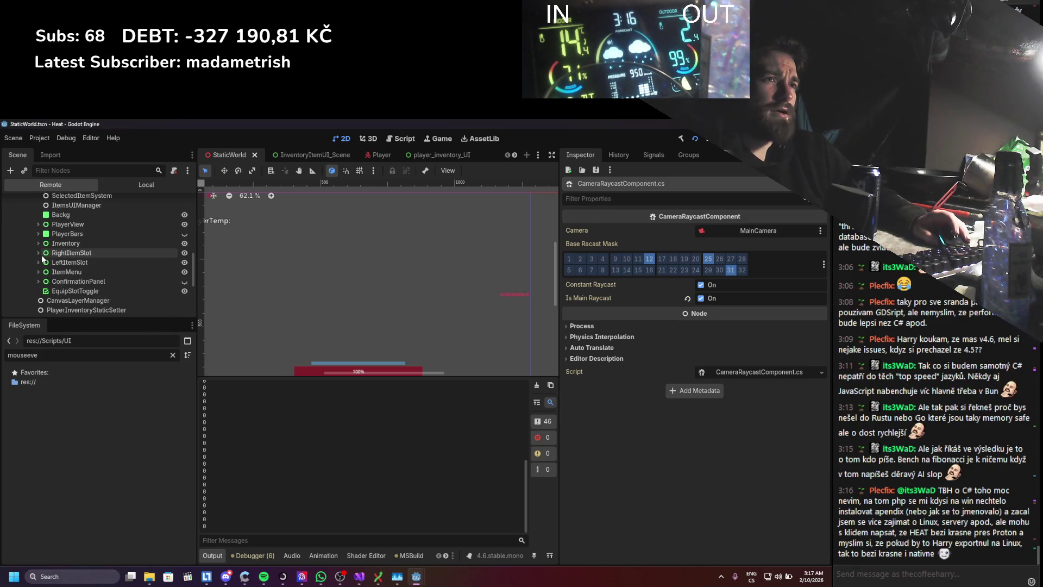
{"action": "scroll", "coordinate": [44, 269], "scroll_direction": "up", "scroll_amount": 2}
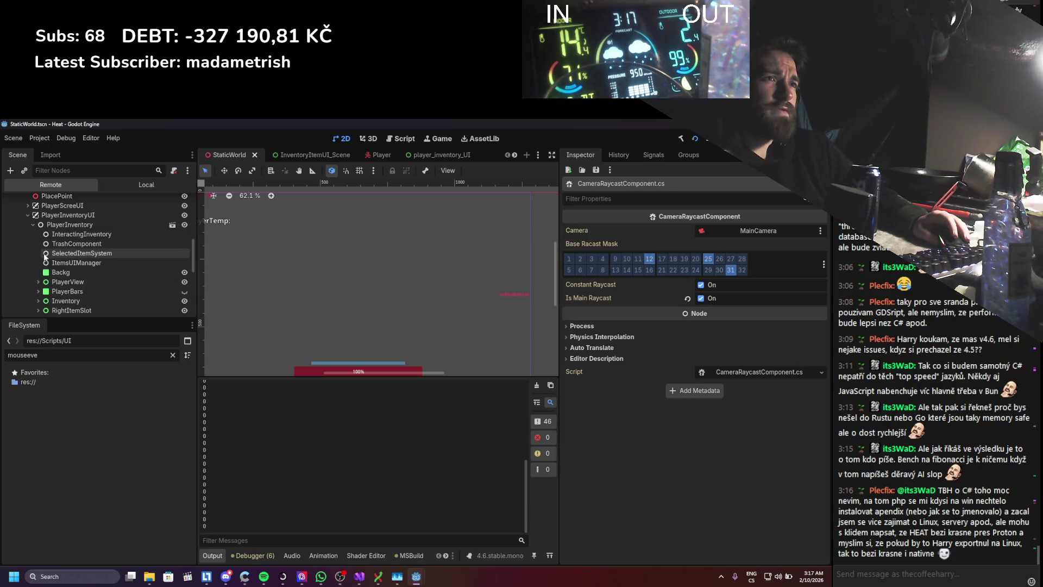
{"action": "left_click", "coordinate": [54, 253]}
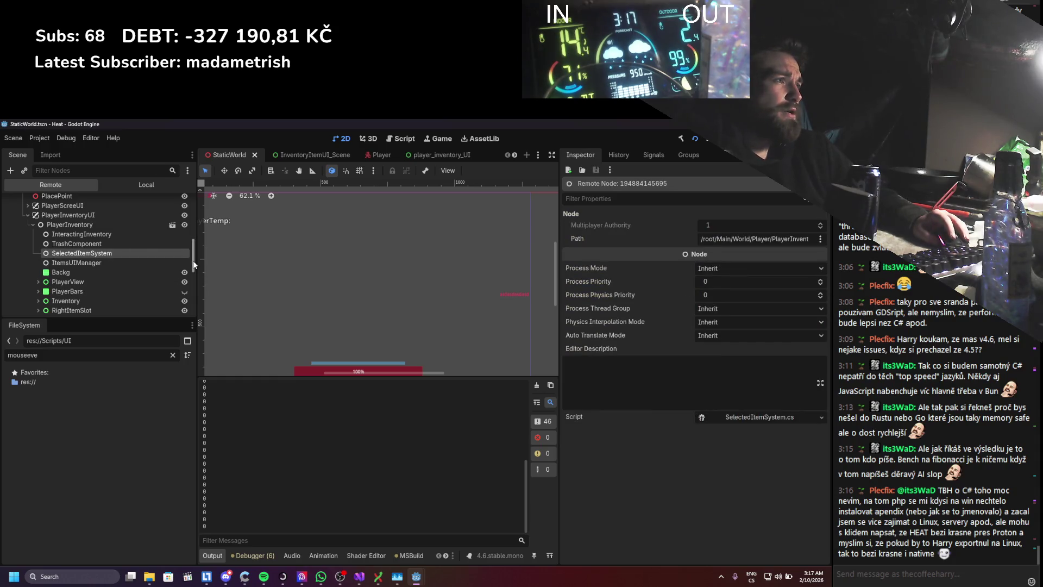
{"action": "scroll", "coordinate": [54, 260], "scroll_direction": "down", "scroll_amount": 2}
{"action": "scroll", "coordinate": [54, 259], "scroll_direction": "up", "scroll_amount": 2}
{"action": "scroll", "coordinate": [54, 259], "scroll_direction": "up", "scroll_amount": 1}
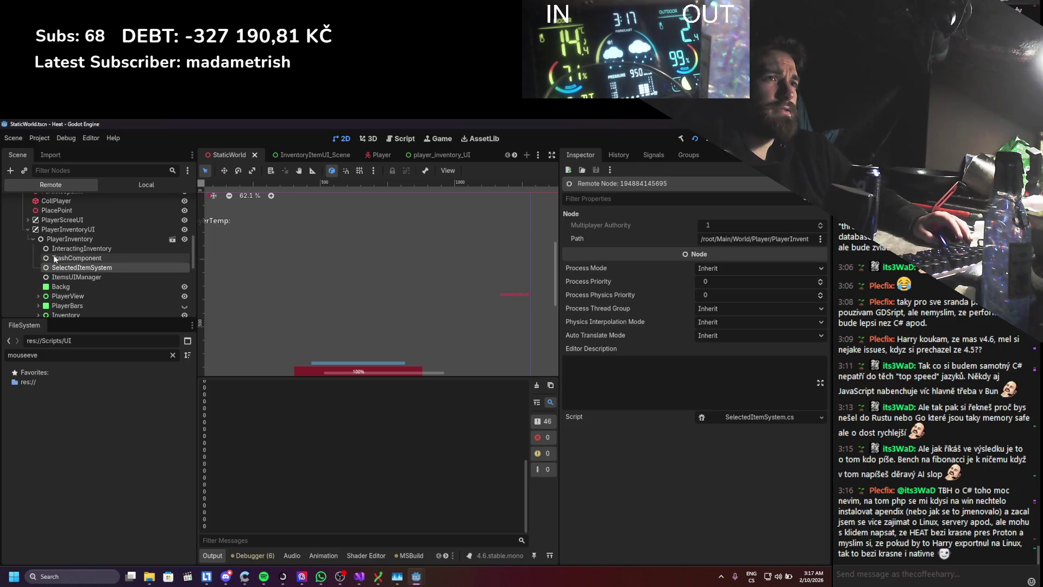
{"action": "scroll", "coordinate": [53, 260], "scroll_direction": "up", "scroll_amount": 5}
- Expand Skeleton3D hand attachments and inspect both EquipColliders' shapes and body settings
{"action": "left_click", "coordinate": [35, 245]}
{"action": "left_click", "coordinate": [44, 282]}
{"action": "scroll", "coordinate": [46, 287], "scroll_direction": "down", "scroll_amount": 2}
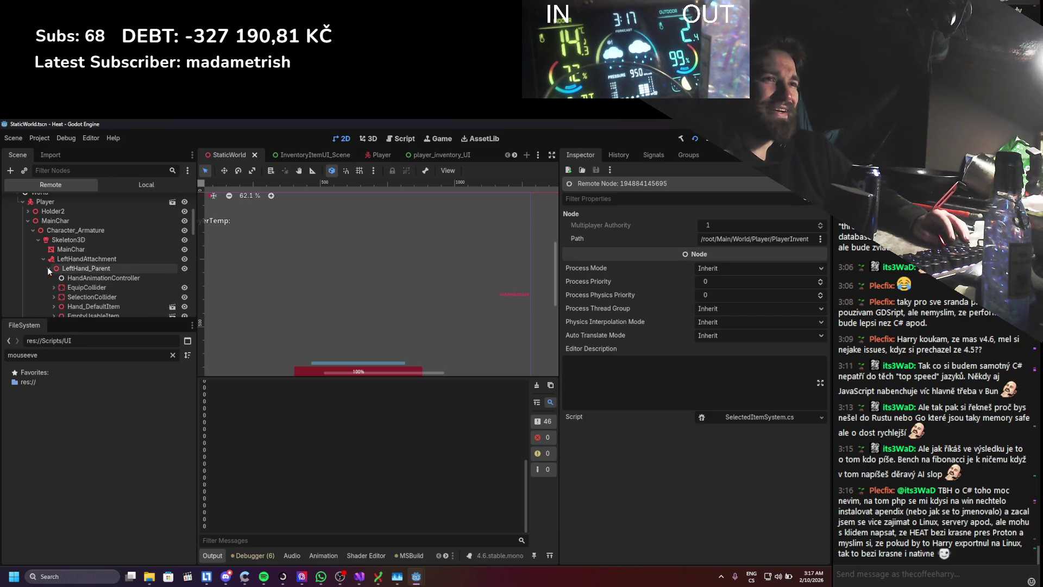
{"action": "left_click", "coordinate": [48, 267]}
{"action": "scroll", "coordinate": [54, 277], "scroll_direction": "down", "scroll_amount": 1}
{"action": "left_click", "coordinate": [54, 259]}
{"action": "scroll", "coordinate": [53, 270], "scroll_direction": "down", "scroll_amount": 2}
{"action": "left_click", "coordinate": [55, 287]}
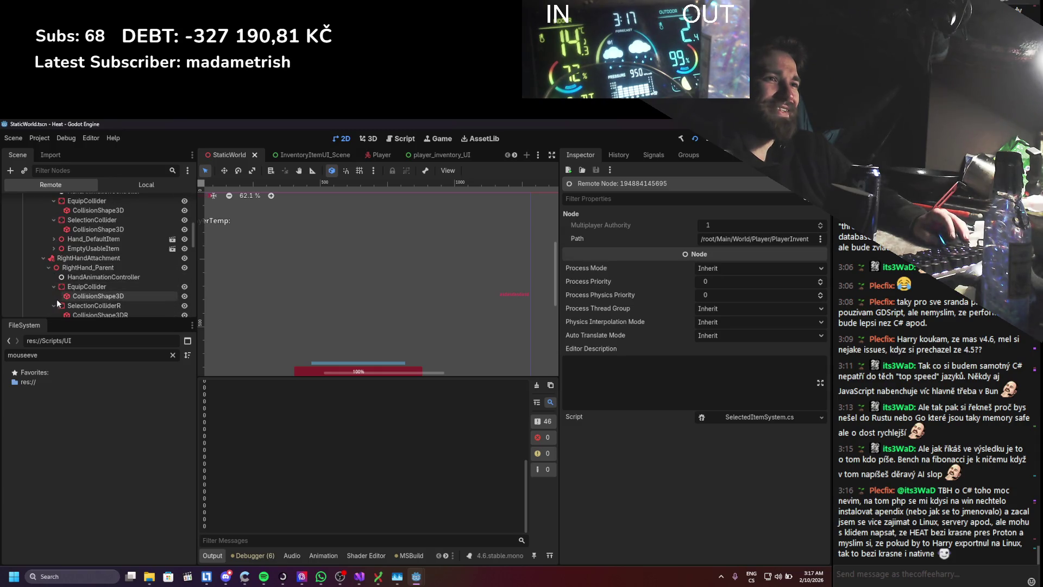
{"action": "left_click", "coordinate": [55, 299]}
{"action": "scroll", "coordinate": [83, 272], "scroll_direction": "up", "scroll_amount": 1}
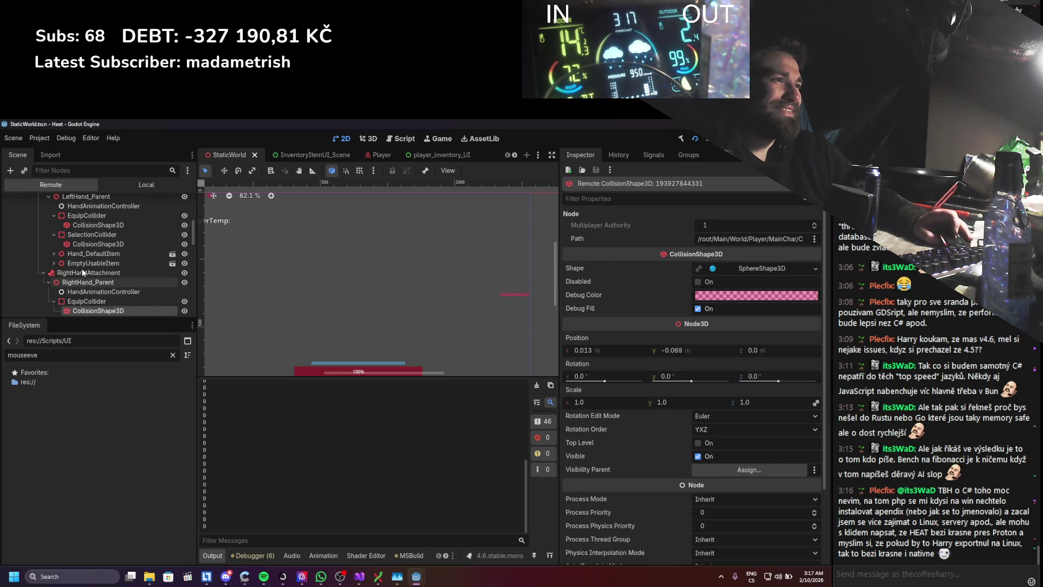
{"action": "scroll", "coordinate": [99, 244], "scroll_direction": "up", "scroll_amount": 1}
{"action": "left_click", "coordinate": [87, 241]}
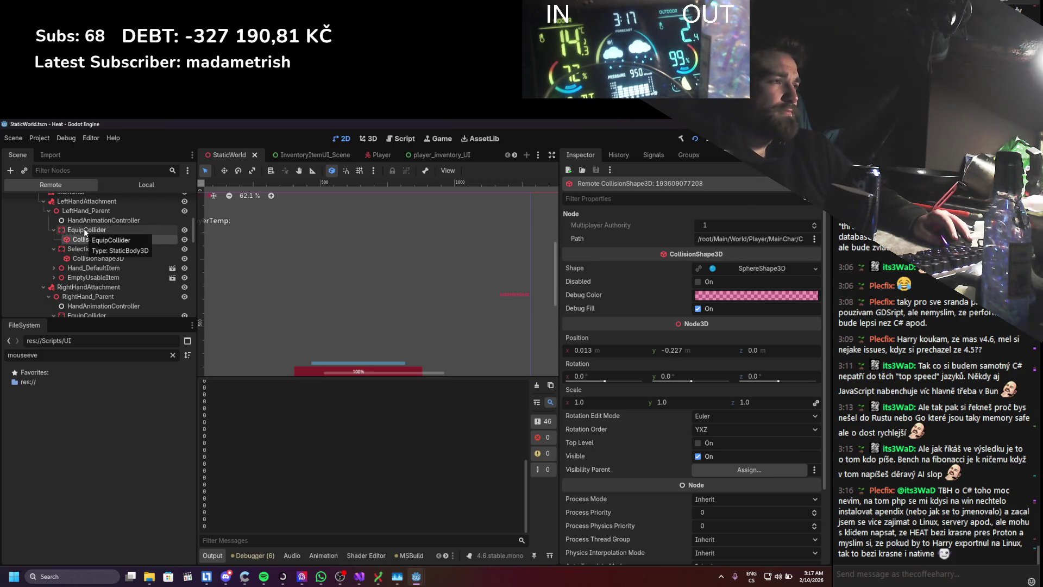
{"action": "left_click", "coordinate": [83, 230]}
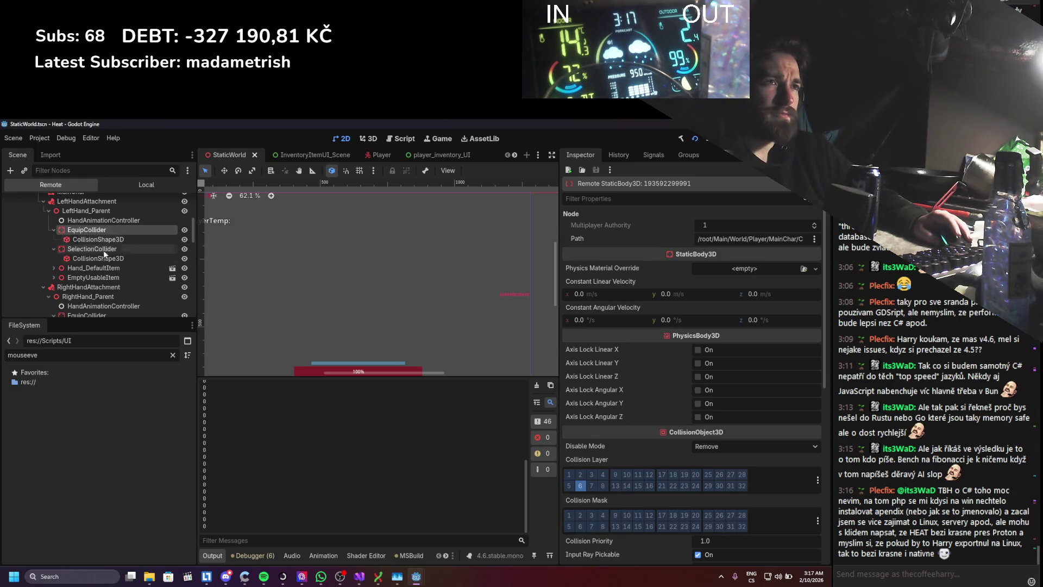
{"action": "scroll", "coordinate": [92, 274], "scroll_direction": "down", "scroll_amount": 3}
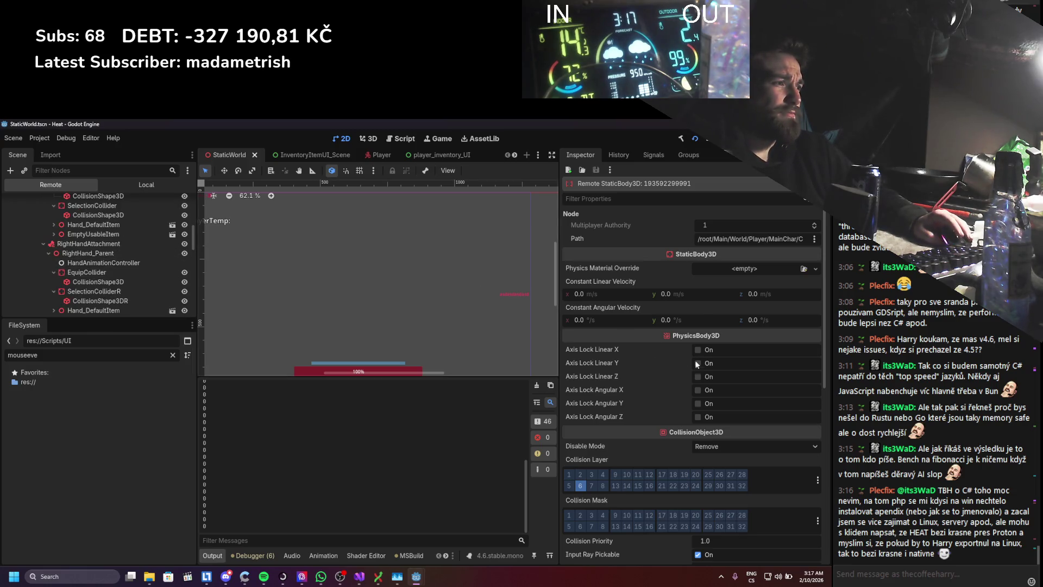
{"action": "scroll", "coordinate": [706, 368], "scroll_direction": "down", "scroll_amount": 4}
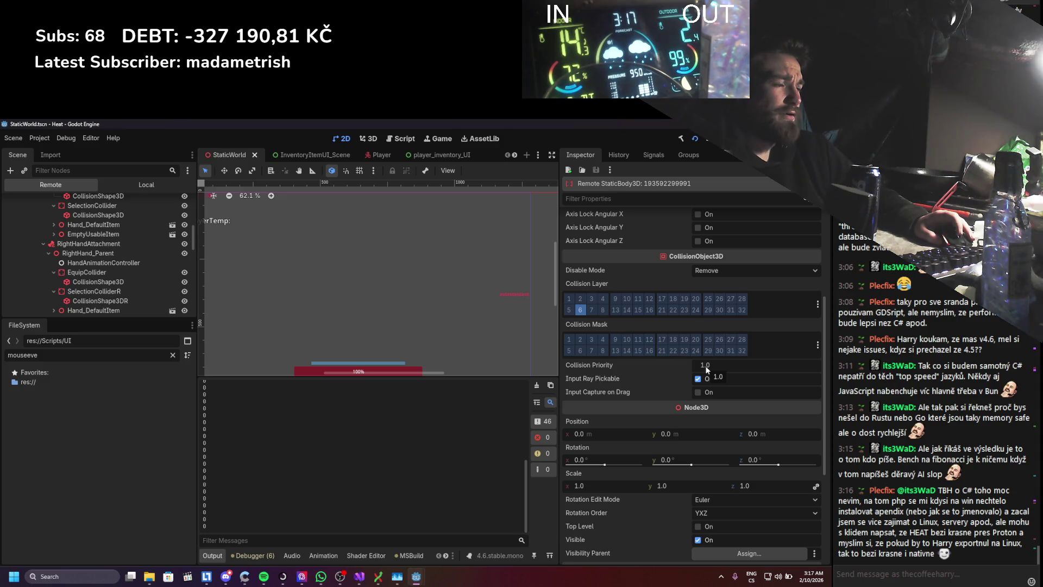
- Inspect SelectionColliderR's collision layers, then stop the running game (F8)
{"action": "left_click", "coordinate": [108, 291]}
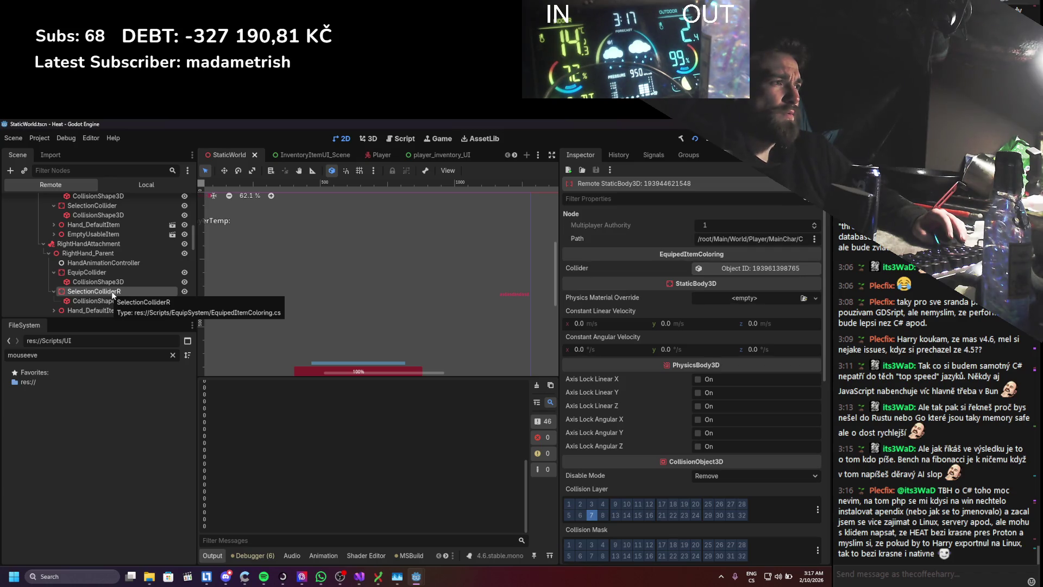
{"action": "key", "text": "F8"}
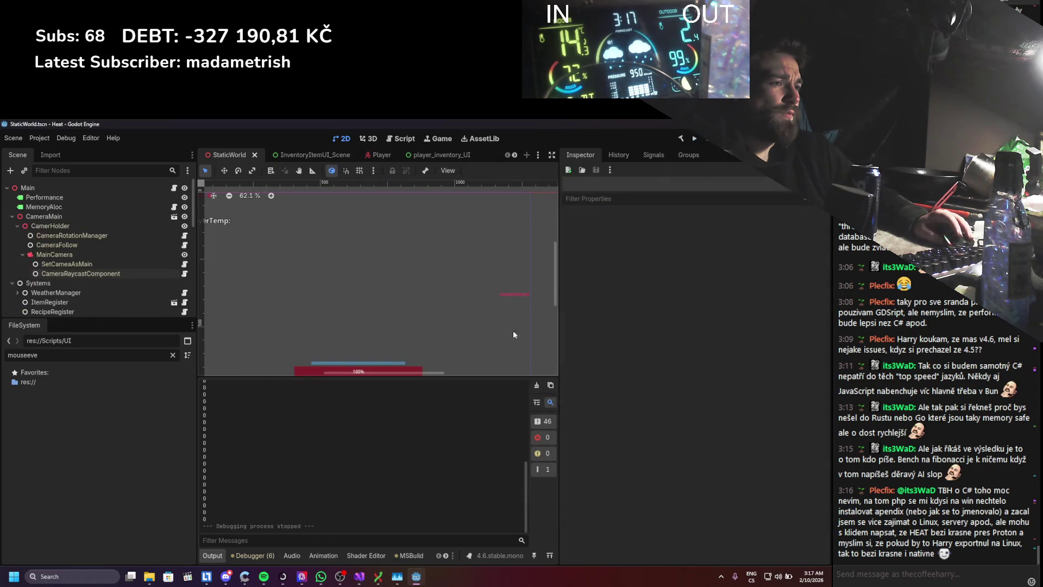
- Review CameraRaycastComponent, HandItemHolder, RemapToTargetUIMousePosition and EquipedItemsSelectionSystem scripts in Visual Studio
{"action": "left_click", "coordinate": [360, 576]}
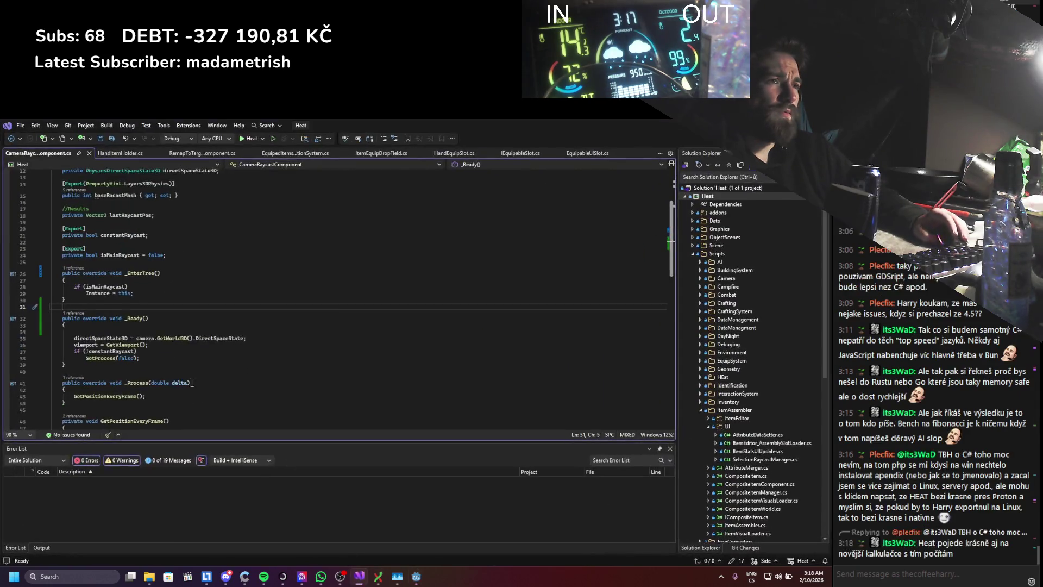
{"action": "scroll", "coordinate": [179, 365], "scroll_direction": "down", "scroll_amount": 3}
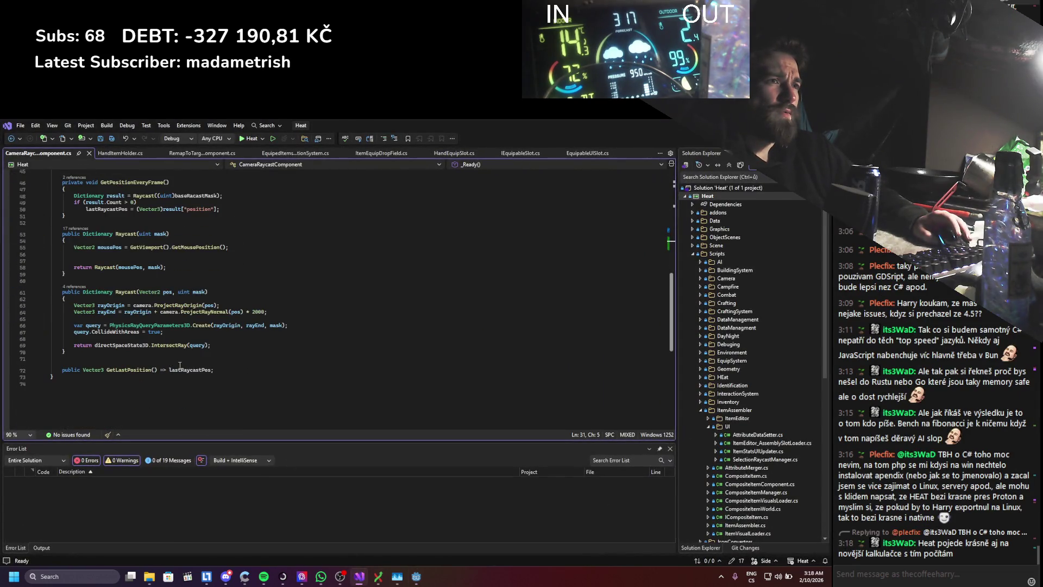
{"action": "left_click", "coordinate": [129, 154]}
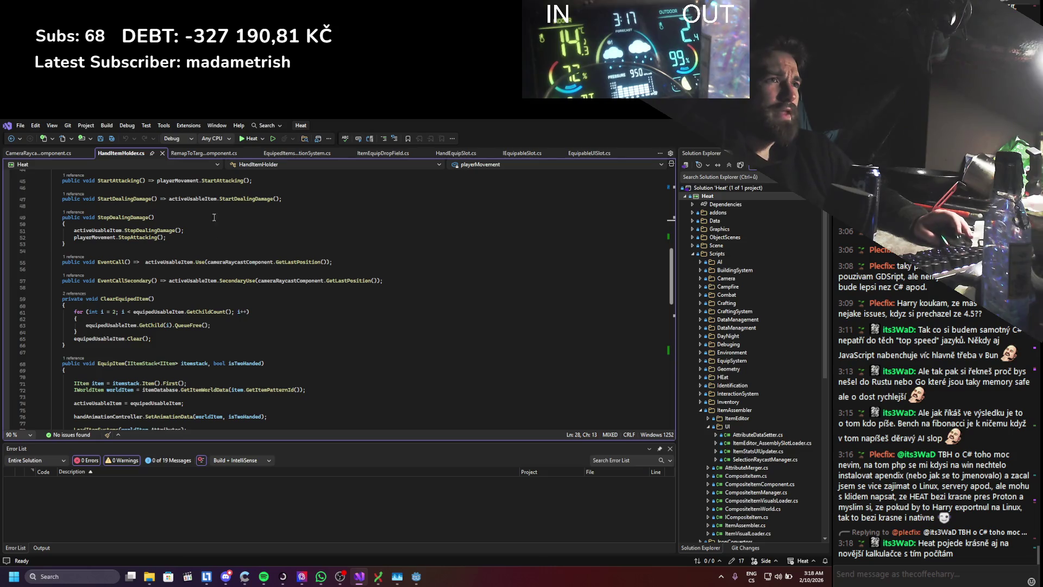
{"action": "left_click", "coordinate": [188, 154]}
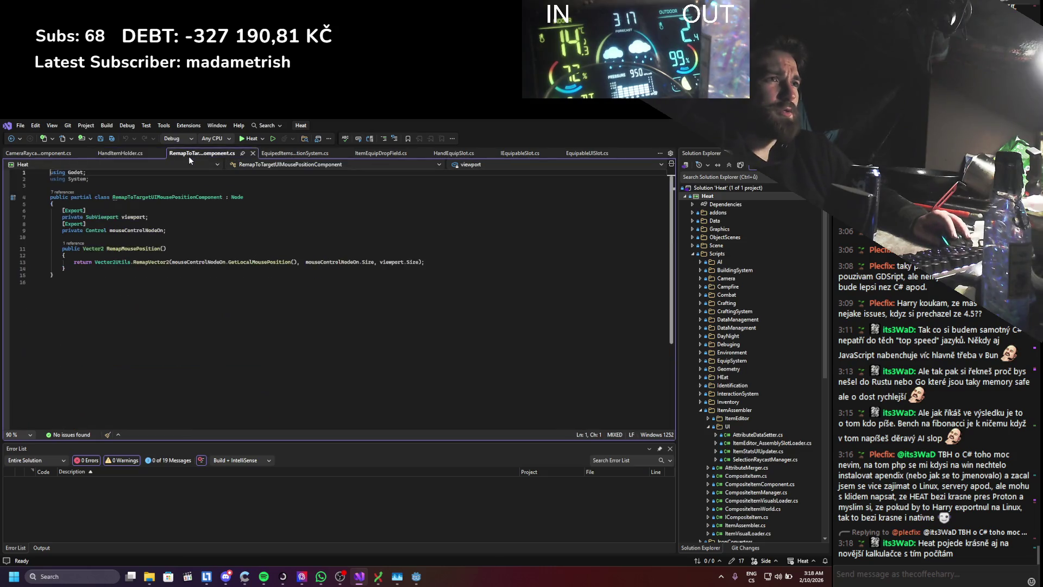
{"action": "left_click", "coordinate": [289, 152]}
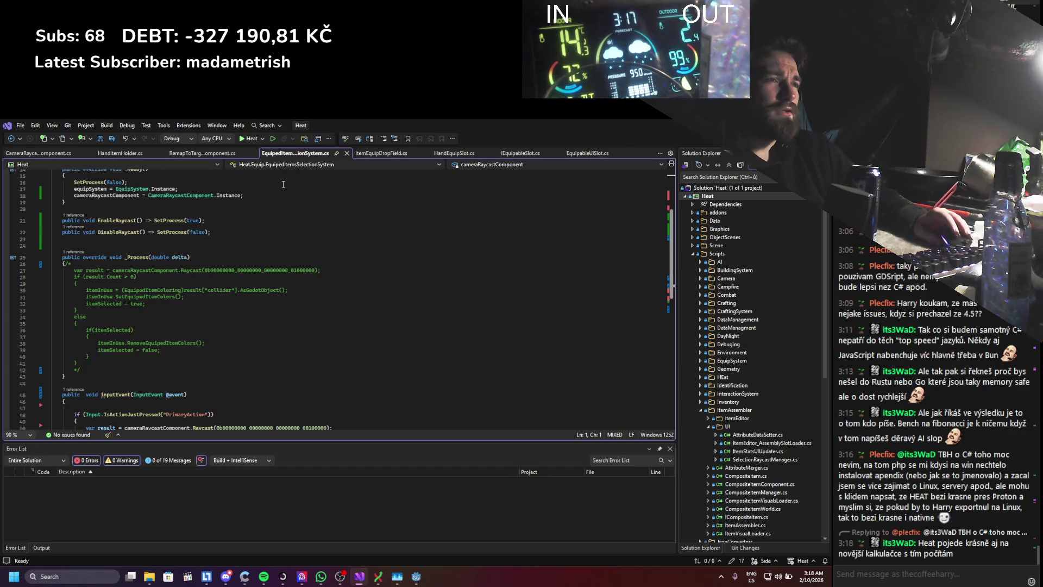
{"action": "scroll", "coordinate": [386, 172], "scroll_direction": "up", "scroll_amount": 1}
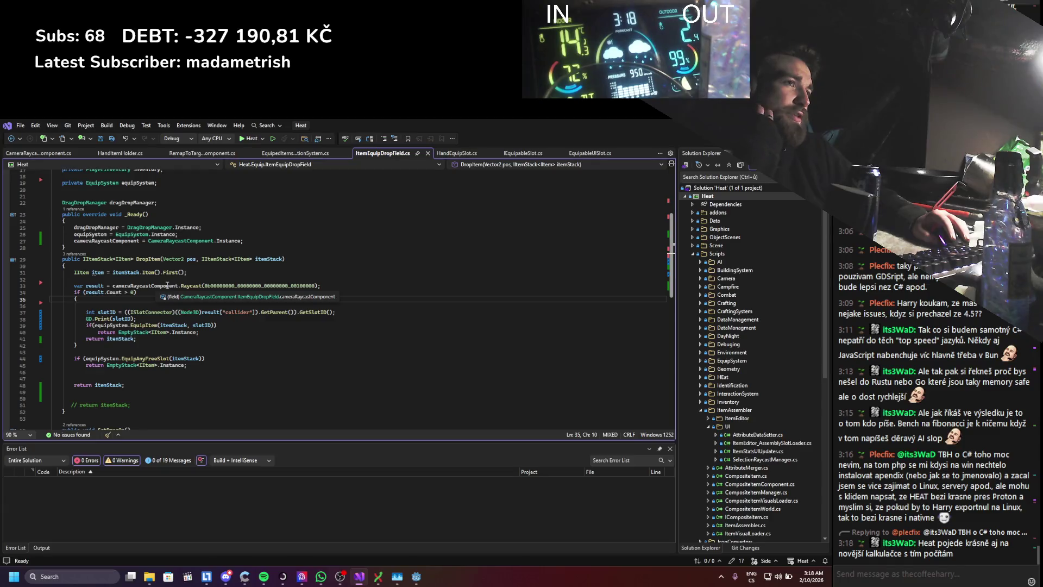
- Prefix DropItem's slot ID GD.Print with "SLOTID:", save, and relaunch the game from Godot
{"action": "left_click", "coordinate": [193, 285]}
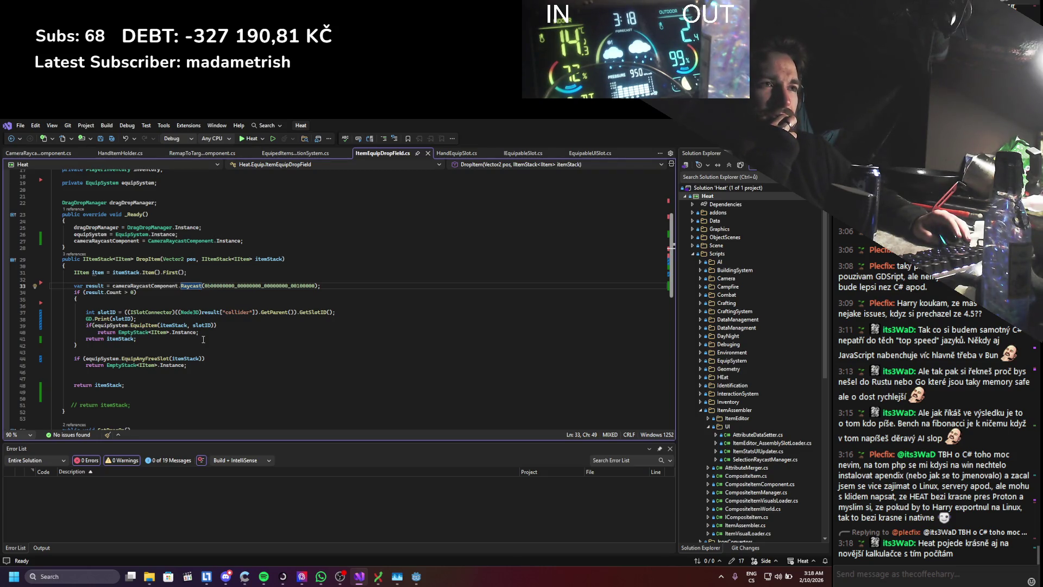
{"action": "left_click", "coordinate": [135, 319]}
{"action": "type", "text": "+ "}
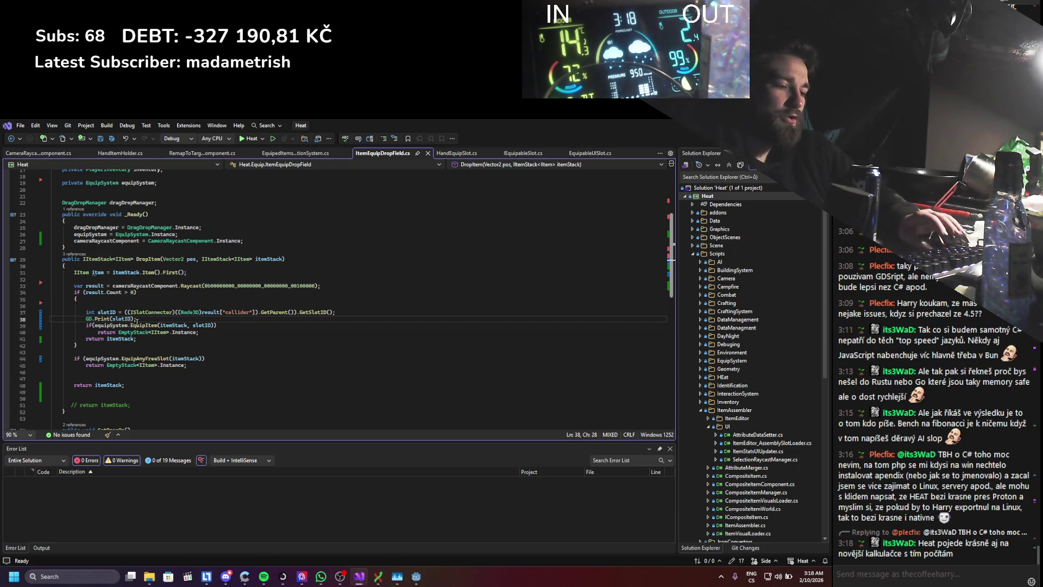
{"action": "type", "text": "\"SLOT"}
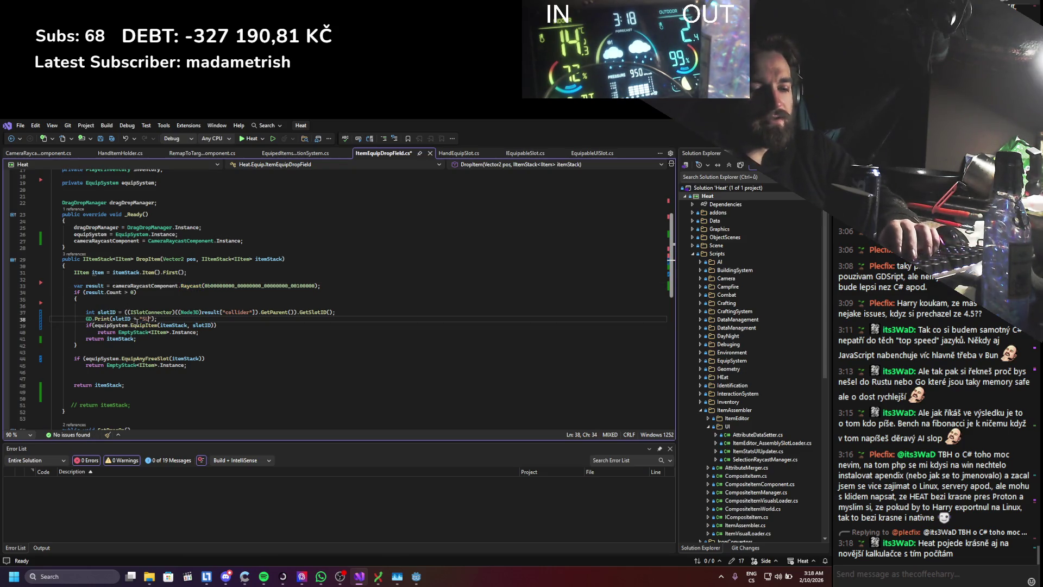
{"action": "type", "text": "ID:"}
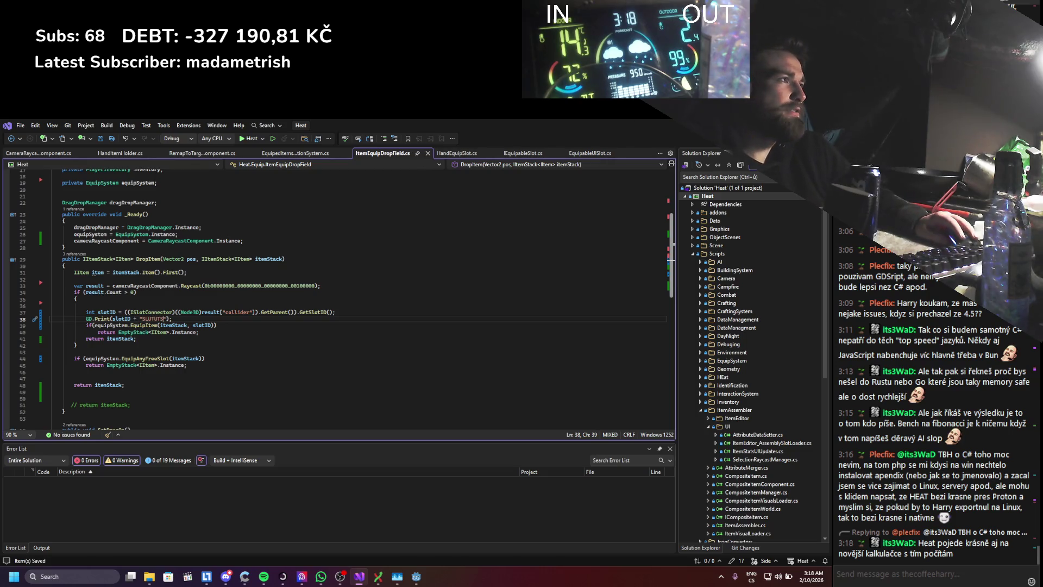
{"action": "key", "text": "ctrl+s"}
{"action": "key", "text": "alt+Tab"}
{"action": "left_click", "coordinate": [696, 140]}
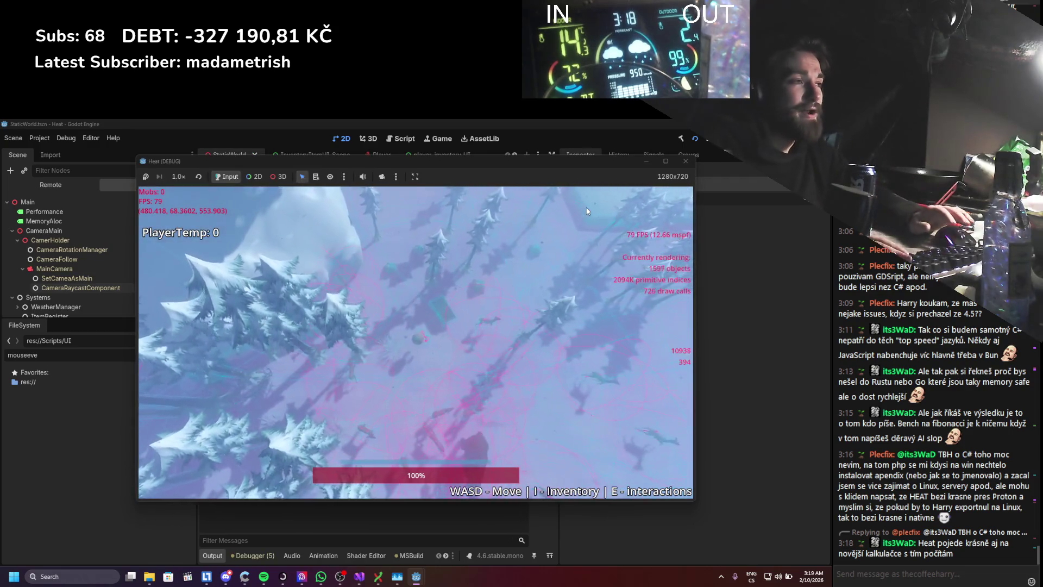
- Drag the stick onto the left equip slot in-game, stop the game, and return to Visual Studio
{"action": "key", "text": "i"}
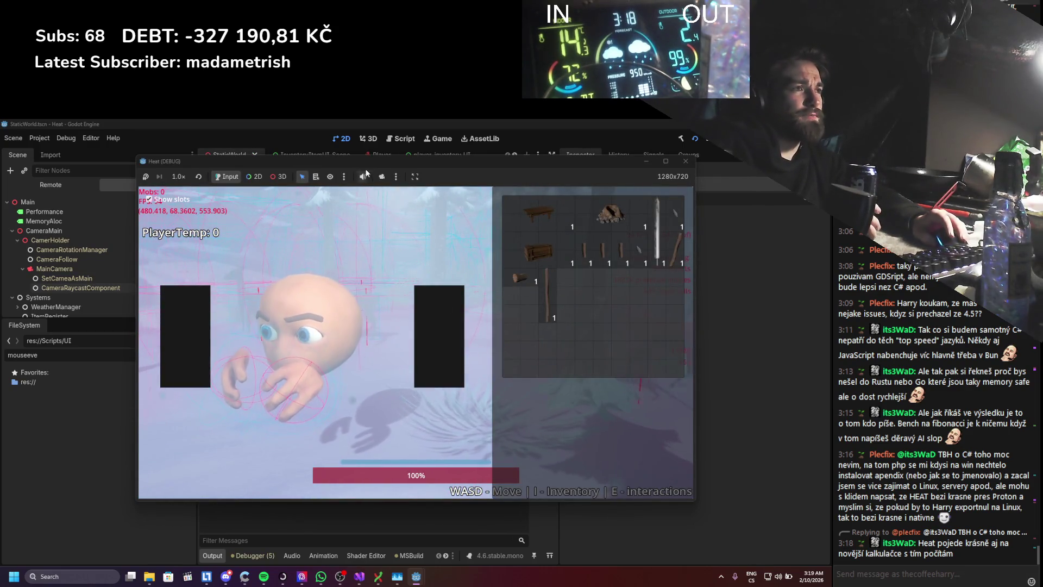
{"action": "key", "text": "F8"}
{"action": "left_click", "coordinate": [397, 156]}
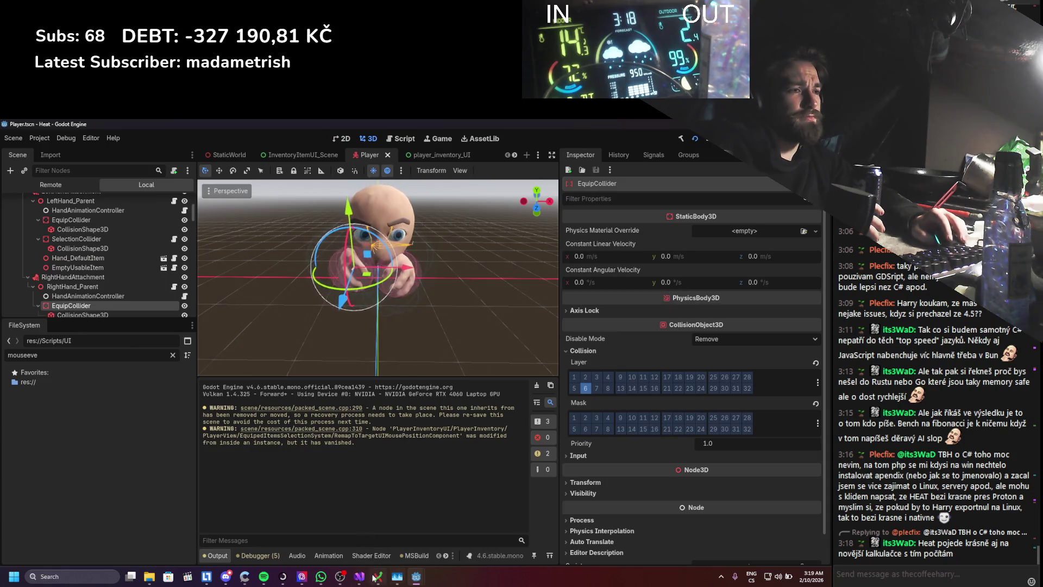
{"action": "mouse_move", "coordinate": [416, 576]}
{"action": "left_click", "coordinate": [420, 509]}
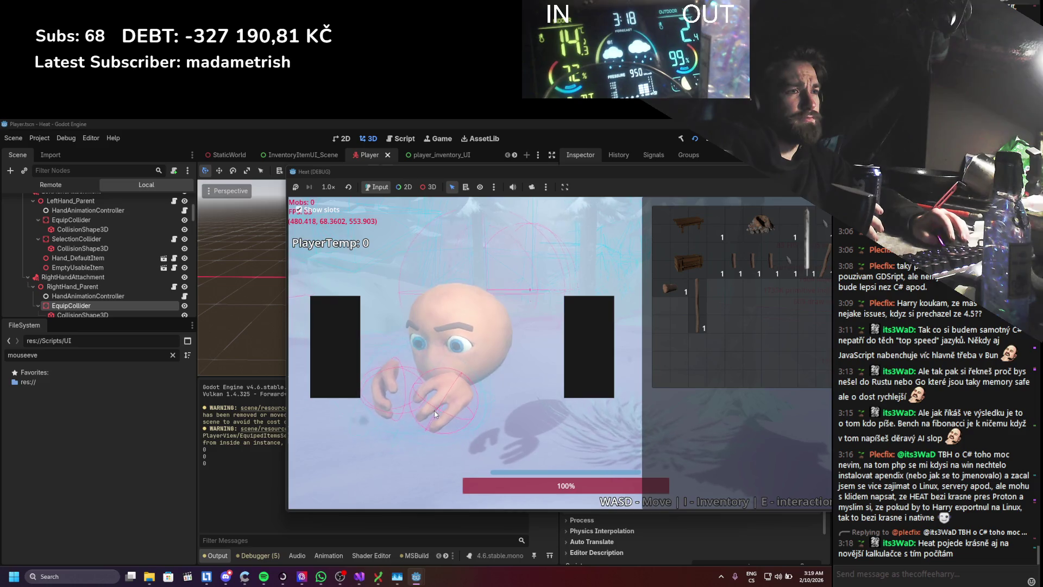
{"action": "left_click_drag", "start_coordinate": [818, 261], "coordinate": [450, 405]}
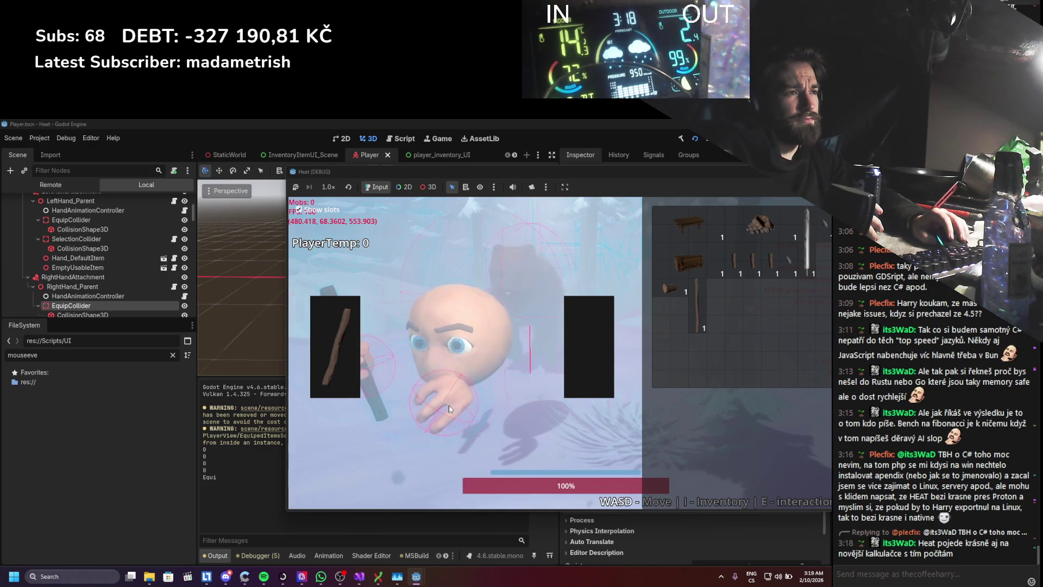
{"action": "key", "text": "F8"}
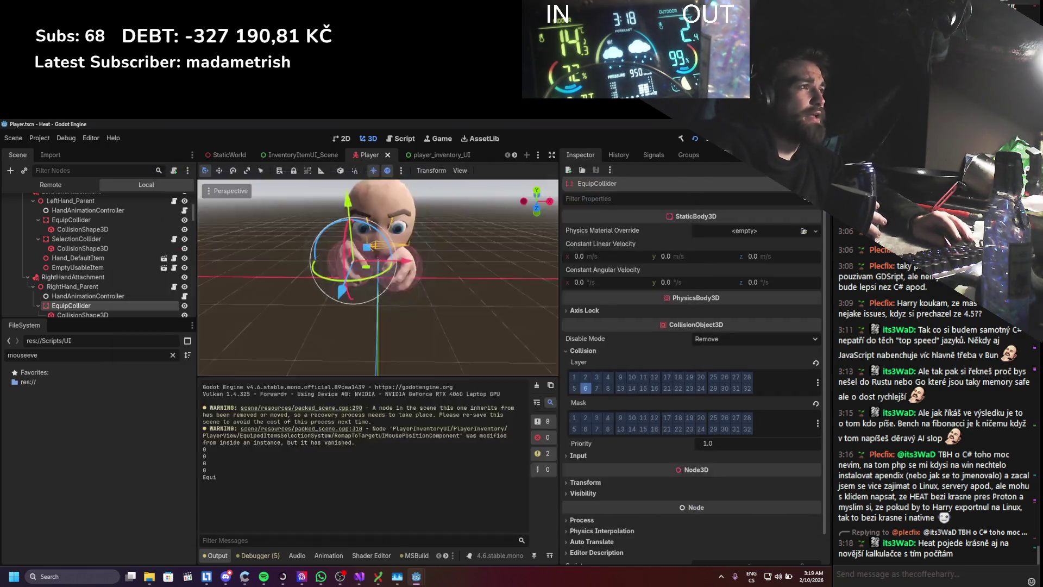
{"action": "left_click", "coordinate": [359, 576]}
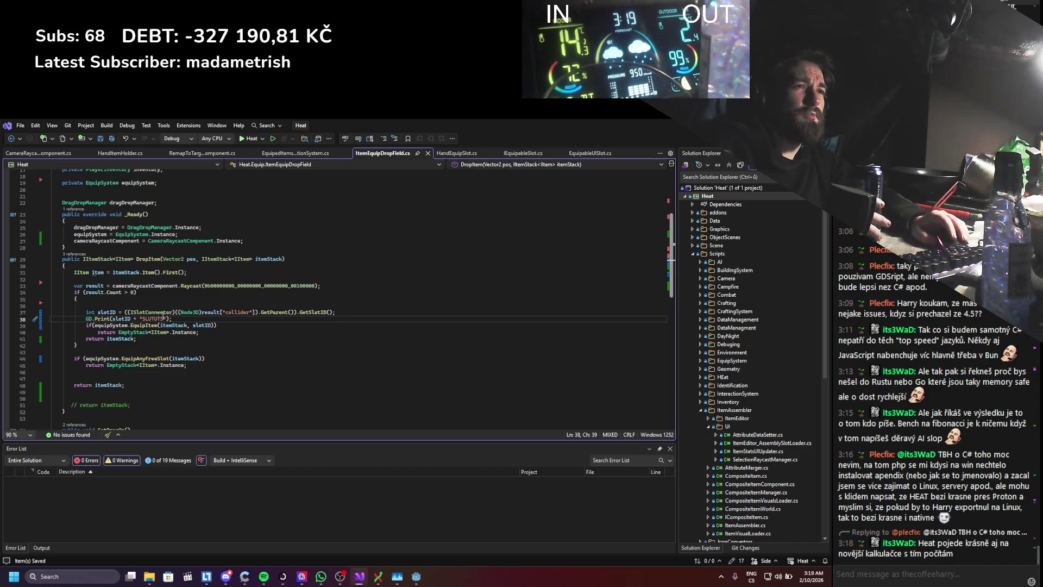
- Review the cameraRaycastComponent field and its _Ready assignment, then switch to Godot
{"action": "left_click", "coordinate": [143, 285]}
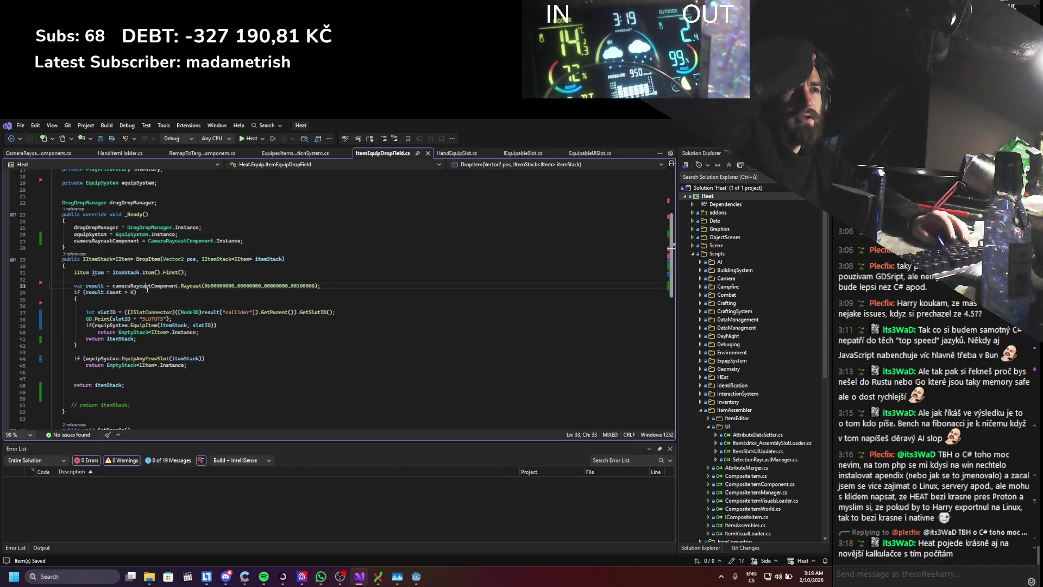
{"action": "scroll", "coordinate": [154, 289], "scroll_direction": "up", "scroll_amount": 4}
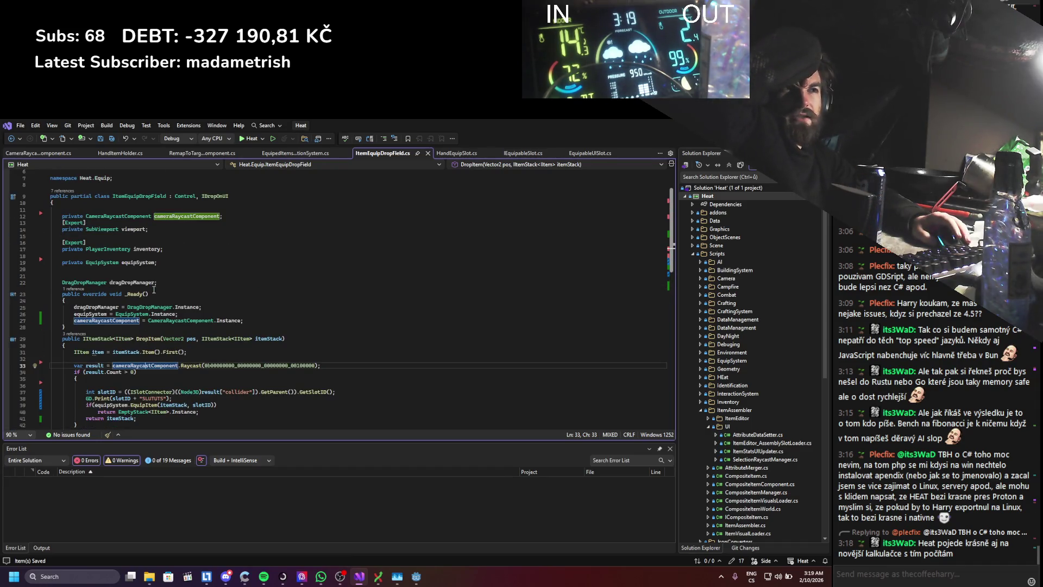
{"action": "scroll", "coordinate": [154, 290], "scroll_direction": "up", "scroll_amount": 1}
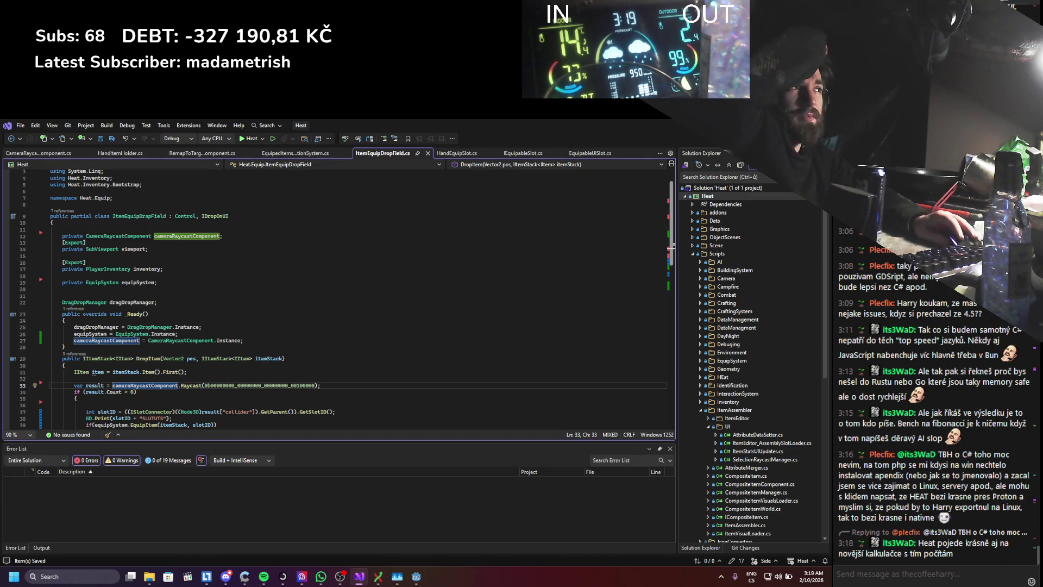
{"action": "key", "text": "alt+Tab"}
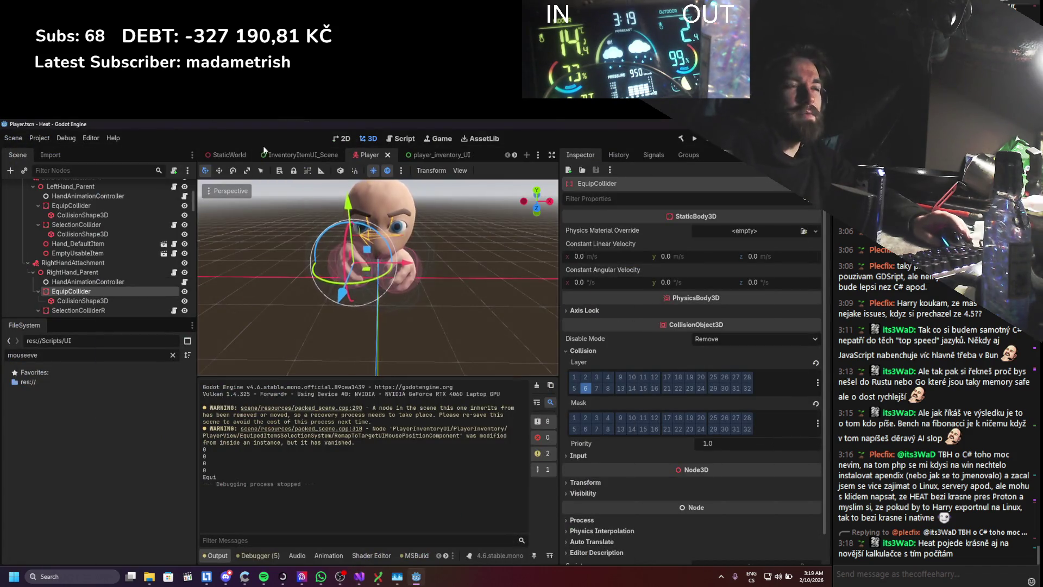
- Check MainCamera's CameraRaycastComponent settings in StaticWorld, then return to Visual Studio
{"action": "left_click", "coordinate": [212, 155]}
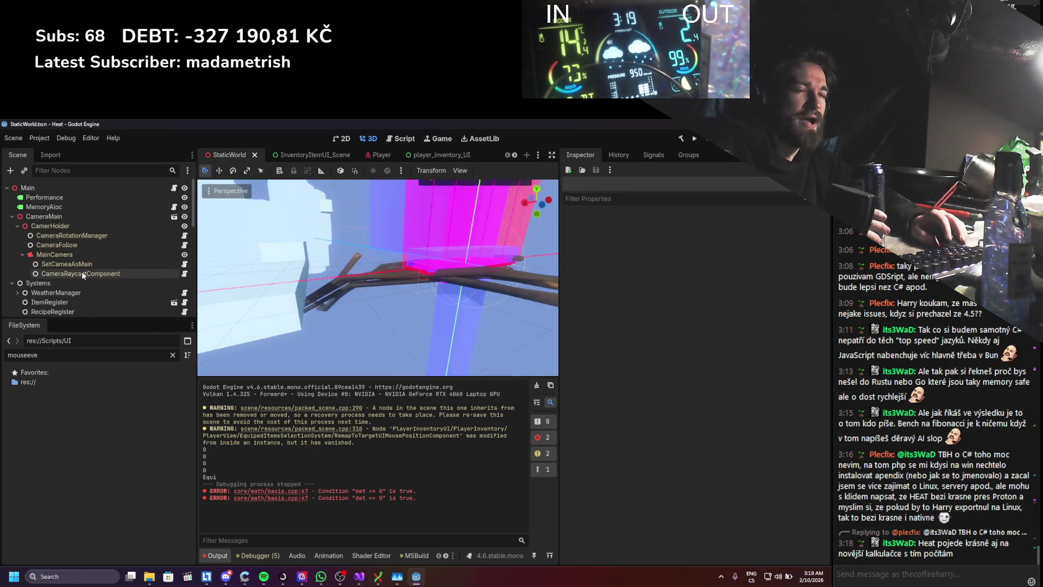
{"action": "left_click", "coordinate": [81, 272]}
{"action": "left_click", "coordinate": [74, 257]}
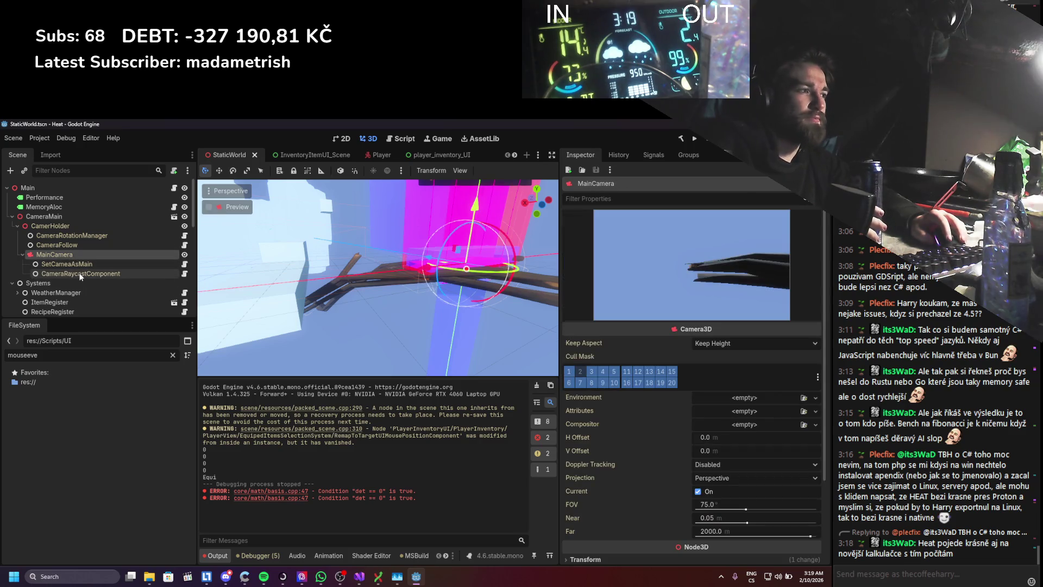
{"action": "left_click", "coordinate": [81, 273]}
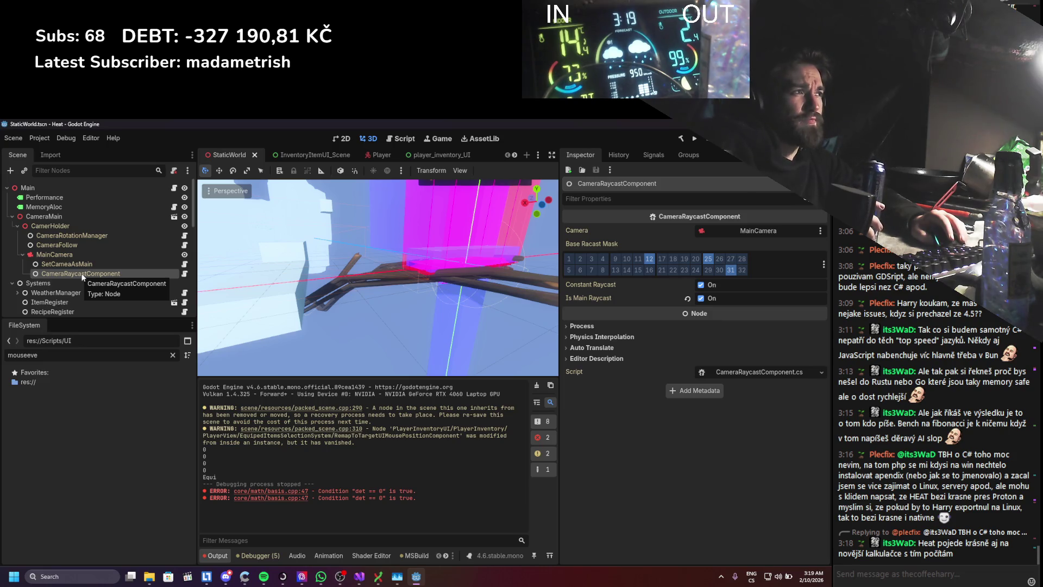
{"action": "left_click", "coordinate": [360, 577]}
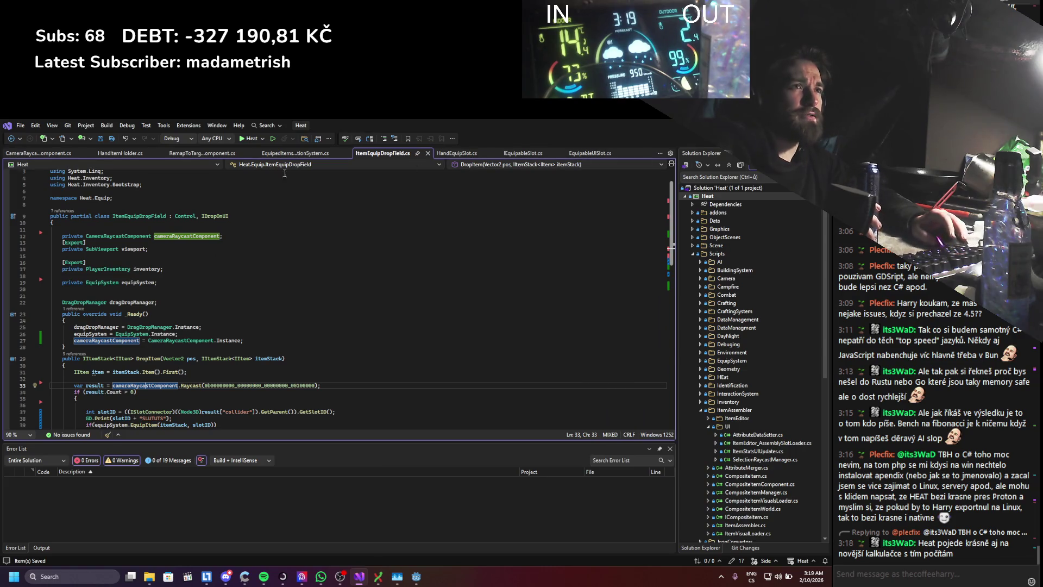
{"action": "left_click", "coordinate": [43, 153]}
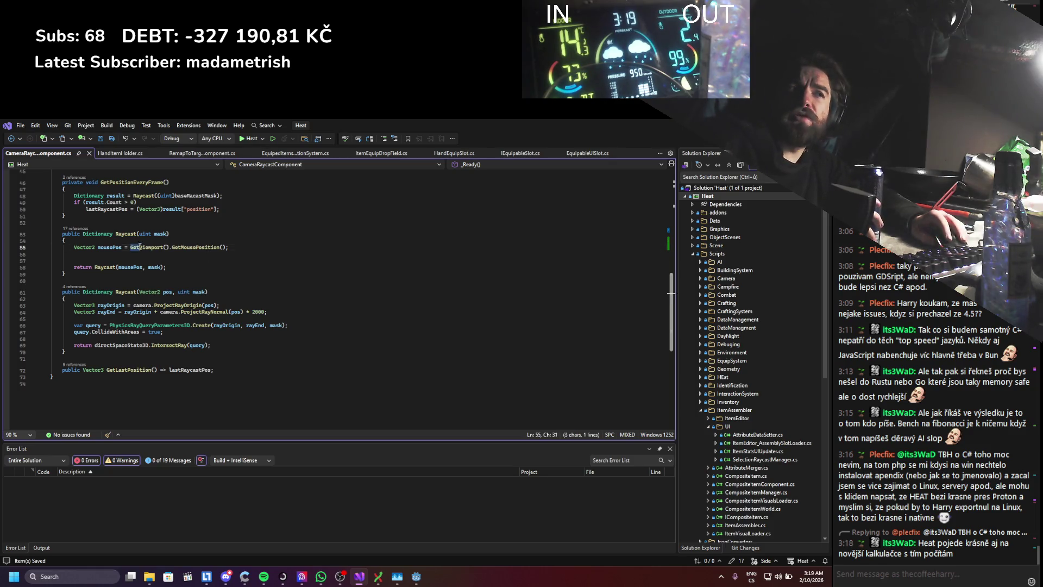
{"action": "left_click_drag", "start_coordinate": [131, 247], "coordinate": [228, 246]}
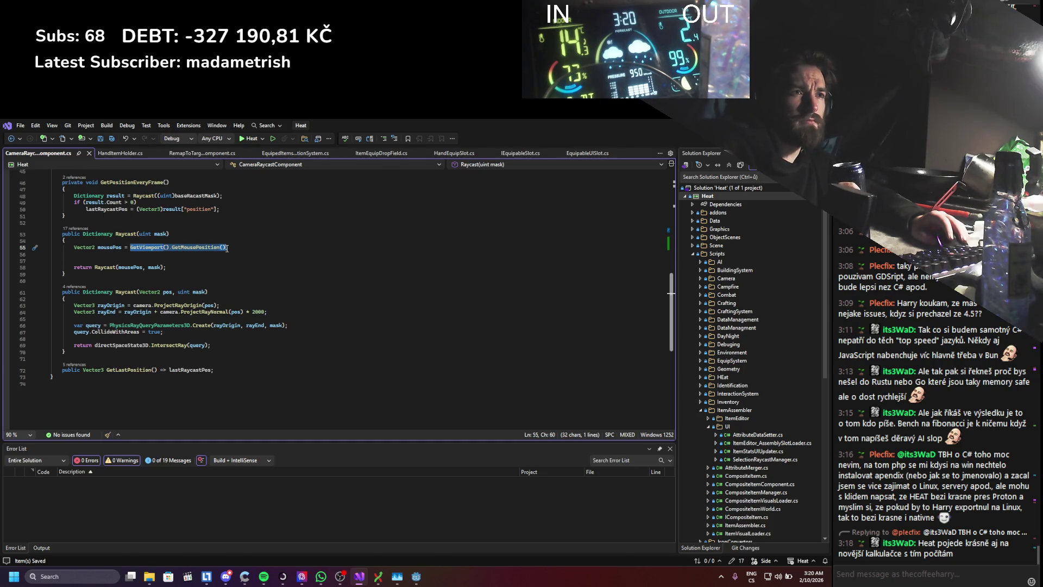
{"action": "left_click", "coordinate": [167, 291]}
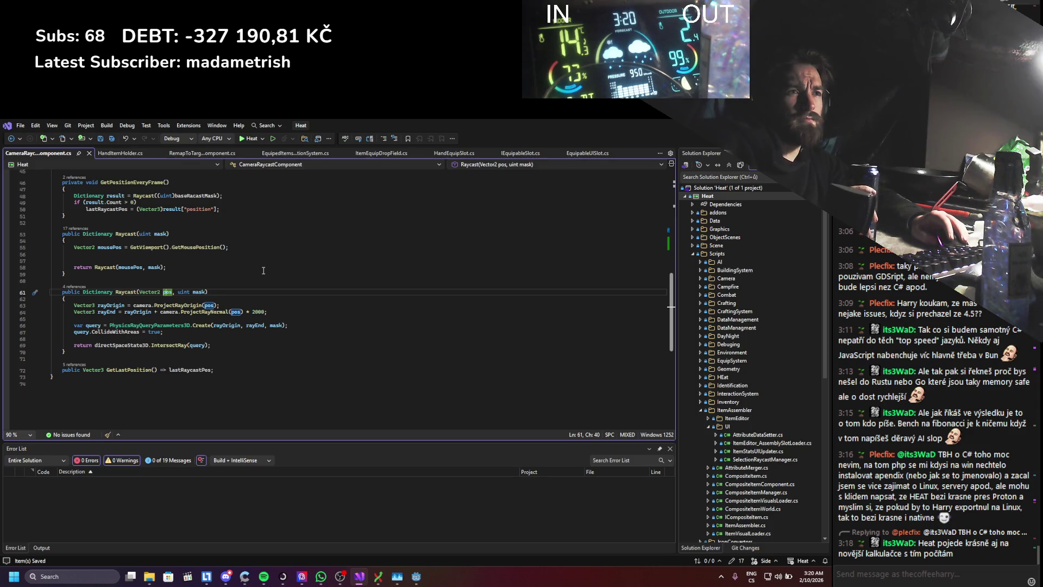
{"action": "scroll", "coordinate": [263, 269], "scroll_direction": "up", "scroll_amount": 2}
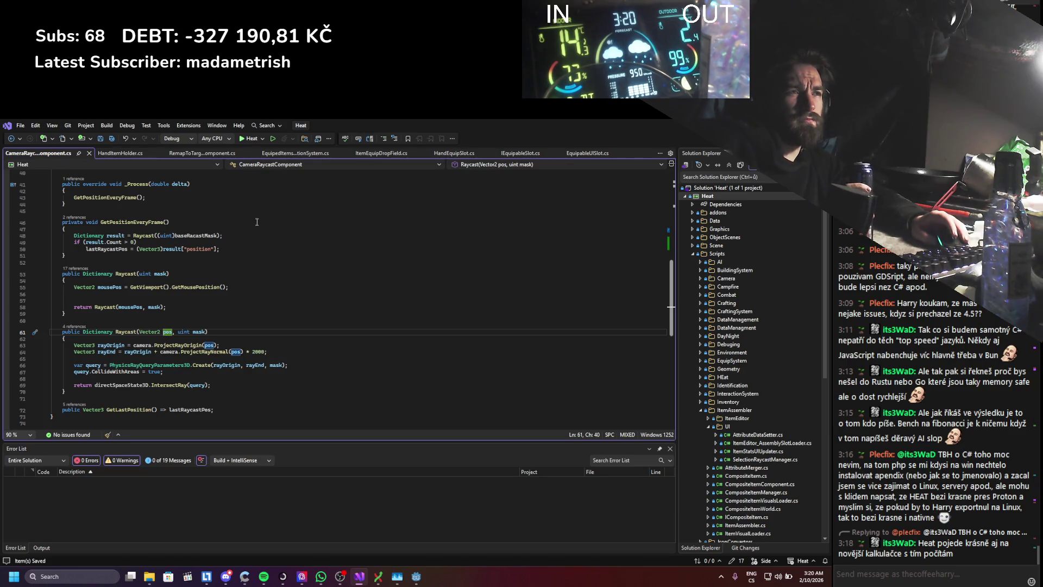
{"action": "left_click", "coordinate": [127, 154]}
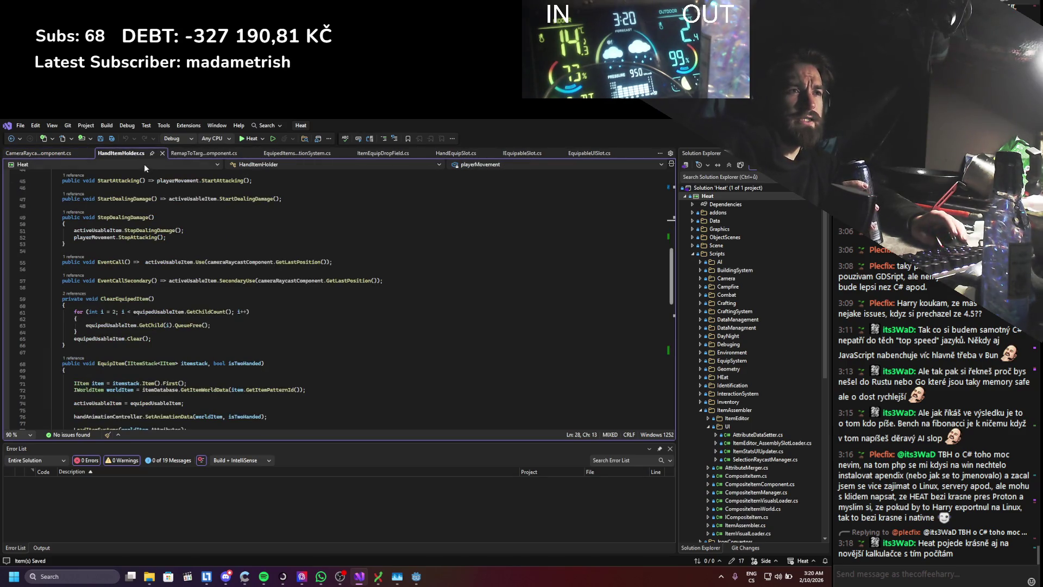
{"action": "left_click", "coordinate": [285, 154]}
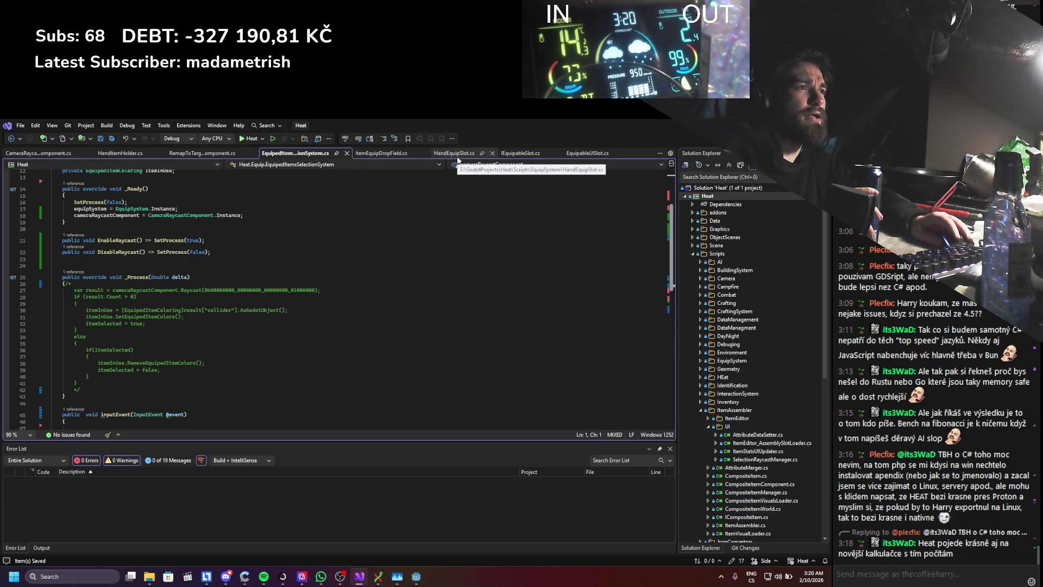
{"action": "left_click", "coordinate": [381, 152]}
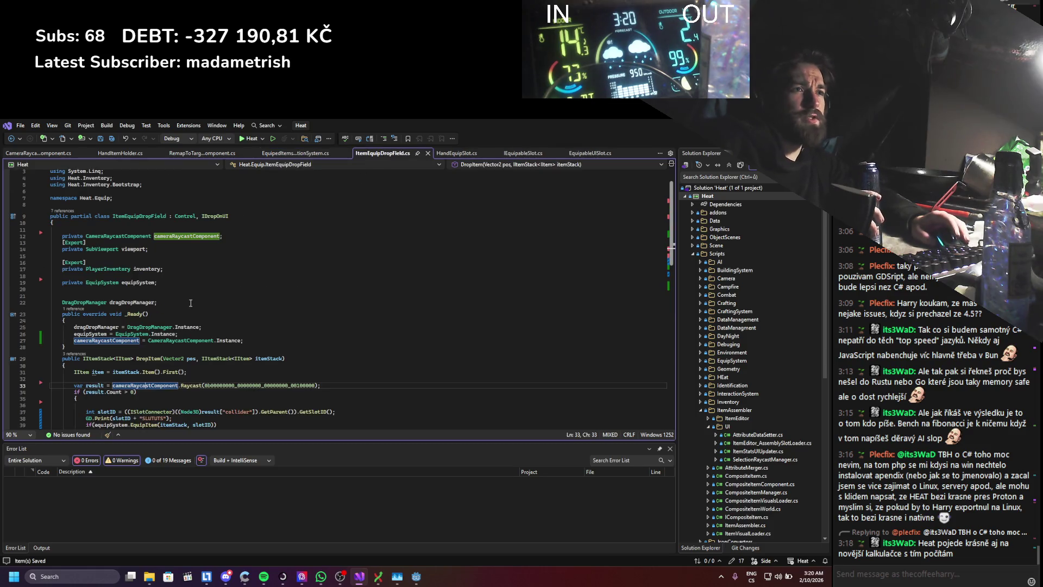
{"action": "scroll", "coordinate": [190, 314], "scroll_direction": "down", "scroll_amount": 4}
- Examine DropItem's result block, then go to the Raycast method's definition in CameraRaycastComponent.cs
{"action": "left_click_drag", "start_coordinate": [323, 326], "coordinate": [82, 332]}
{"action": "left_click", "coordinate": [132, 340]}
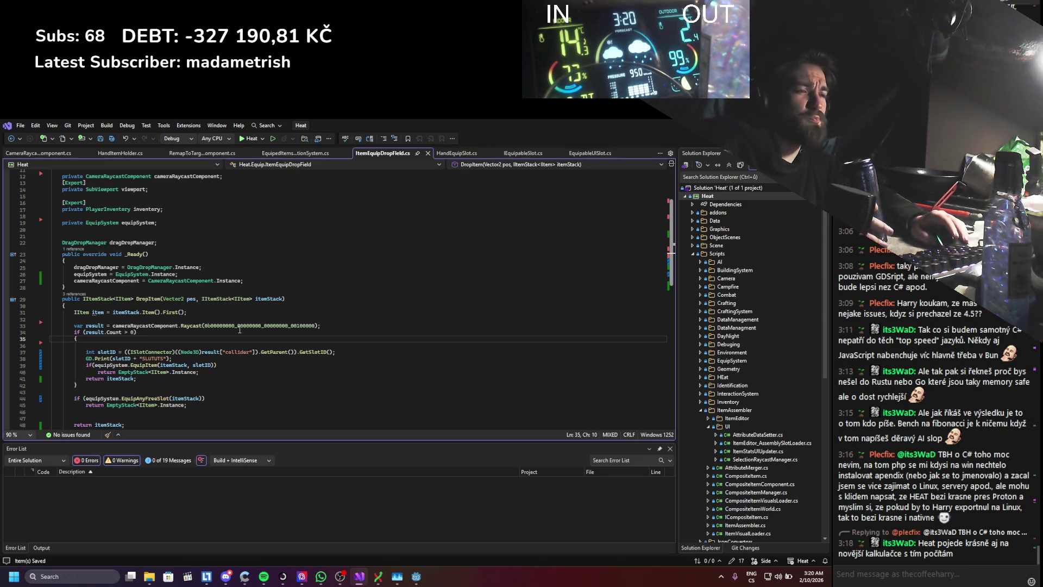
{"action": "scroll", "coordinate": [246, 330], "scroll_direction": "down", "scroll_amount": 2}
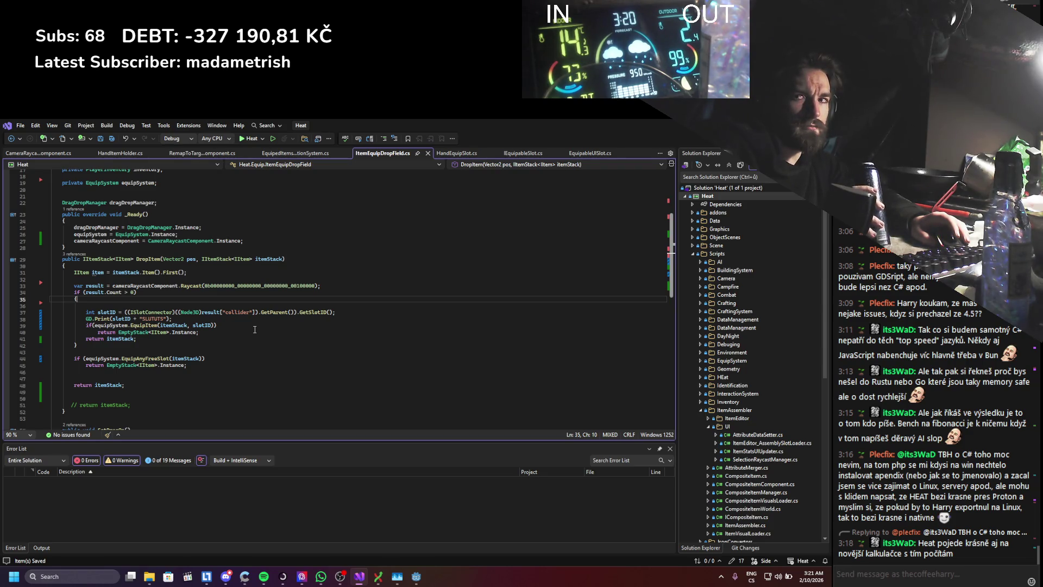
{"action": "left_click", "coordinate": [253, 329]}
{"action": "left_click", "coordinate": [226, 318]}
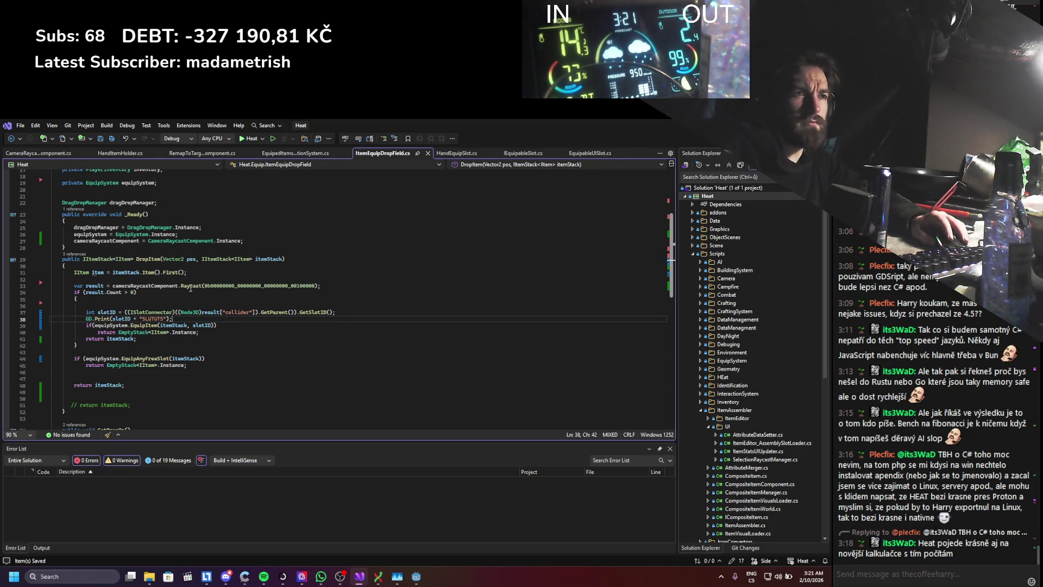
{"action": "left_click", "coordinate": [189, 287], "text": "ctrl"}
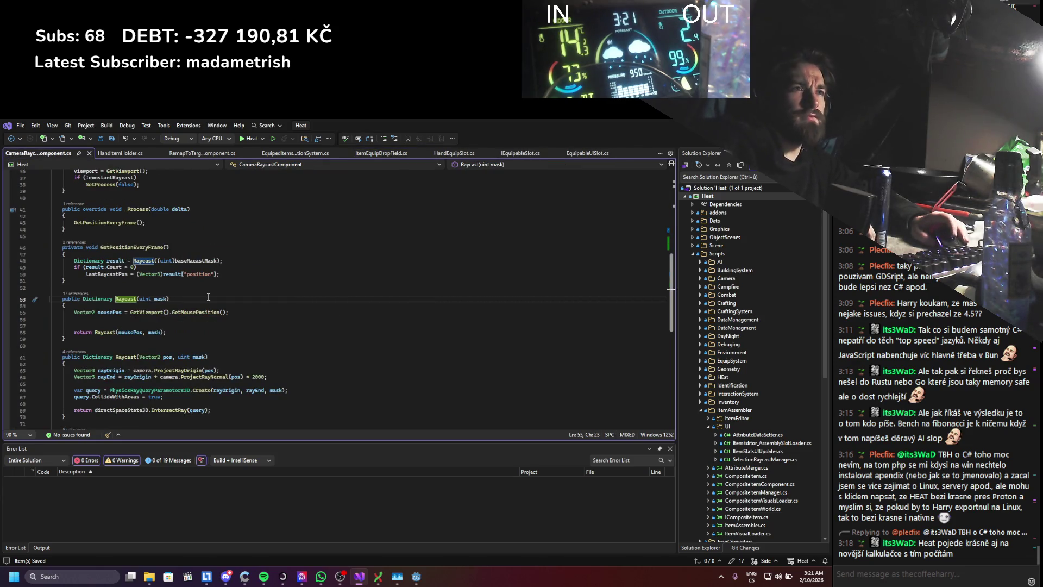
{"action": "scroll", "coordinate": [209, 297], "scroll_direction": "up", "scroll_amount": 2}
{"action": "scroll", "coordinate": [209, 297], "scroll_direction": "up", "scroll_amount": 2}
{"action": "scroll", "coordinate": [209, 297], "scroll_direction": "up", "scroll_amount": 2}
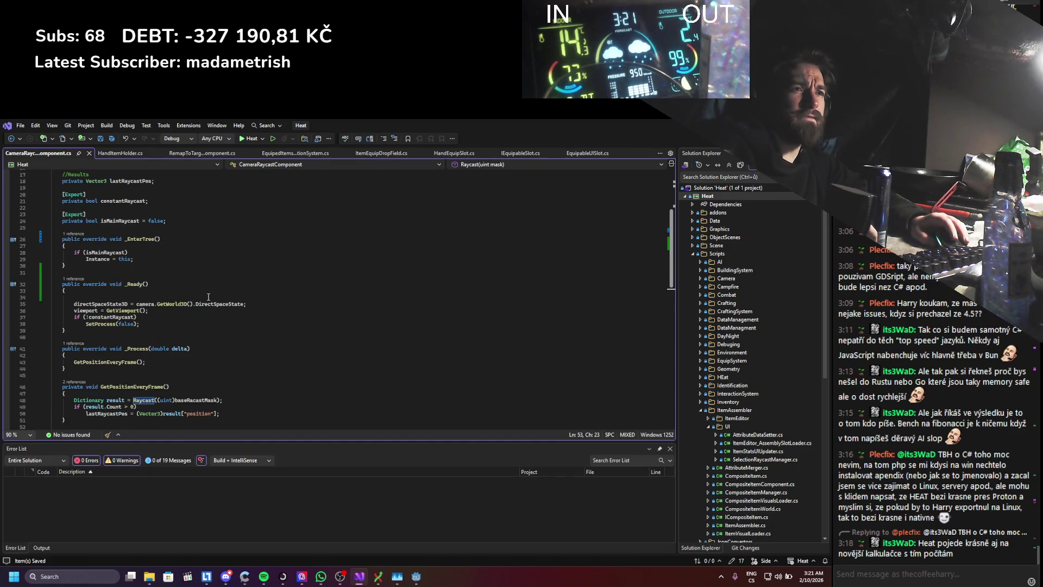
{"action": "scroll", "coordinate": [209, 297], "scroll_direction": "down", "scroll_amount": 4}
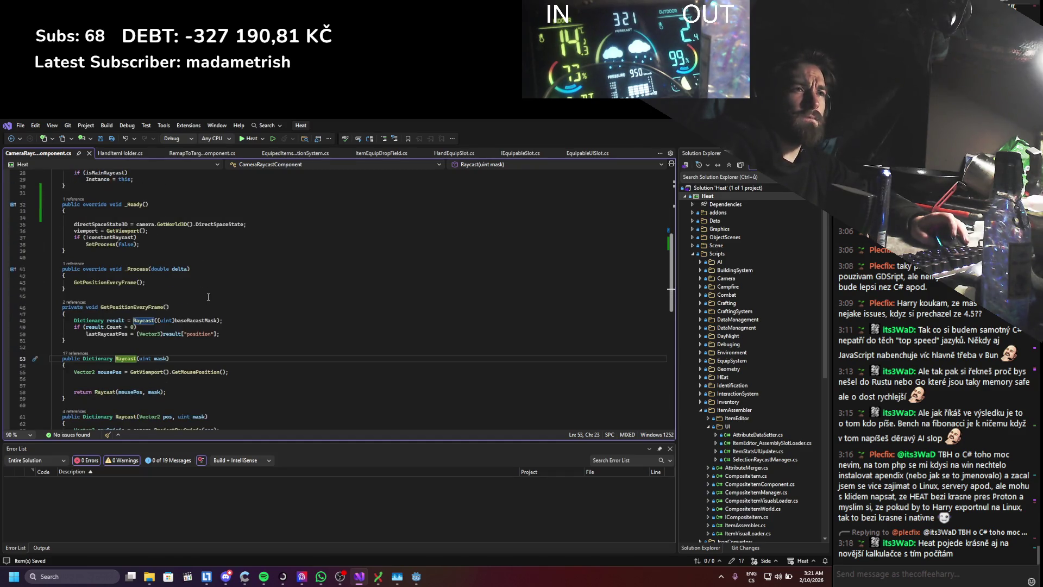
- Remove the cached directSpaceState3D assignment and its field declaration from the raycast script
{"action": "double_click", "coordinate": [113, 223]}
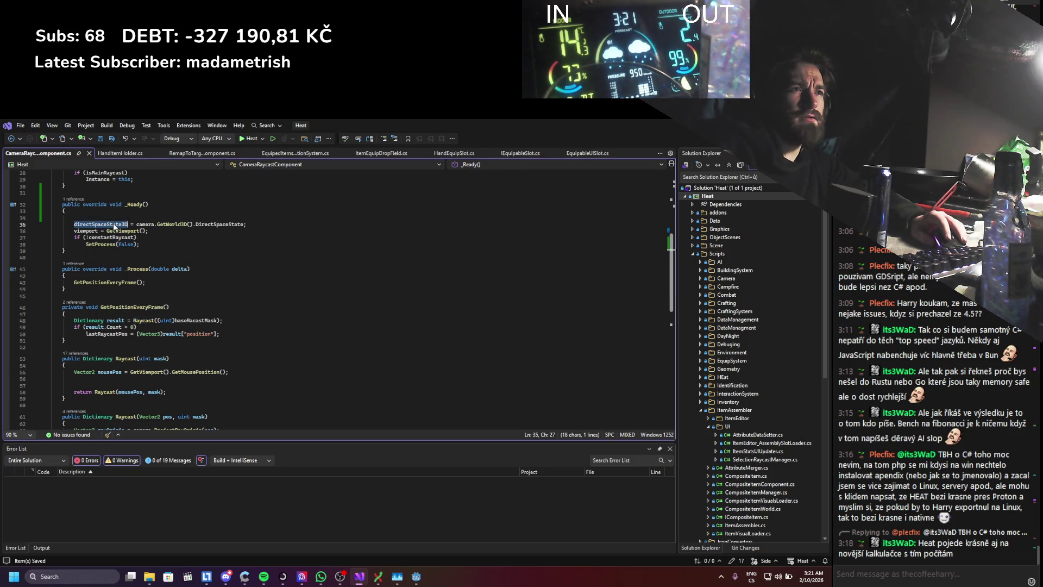
{"action": "left_click", "coordinate": [35, 230]}
{"action": "key", "text": "ctrl+x"}
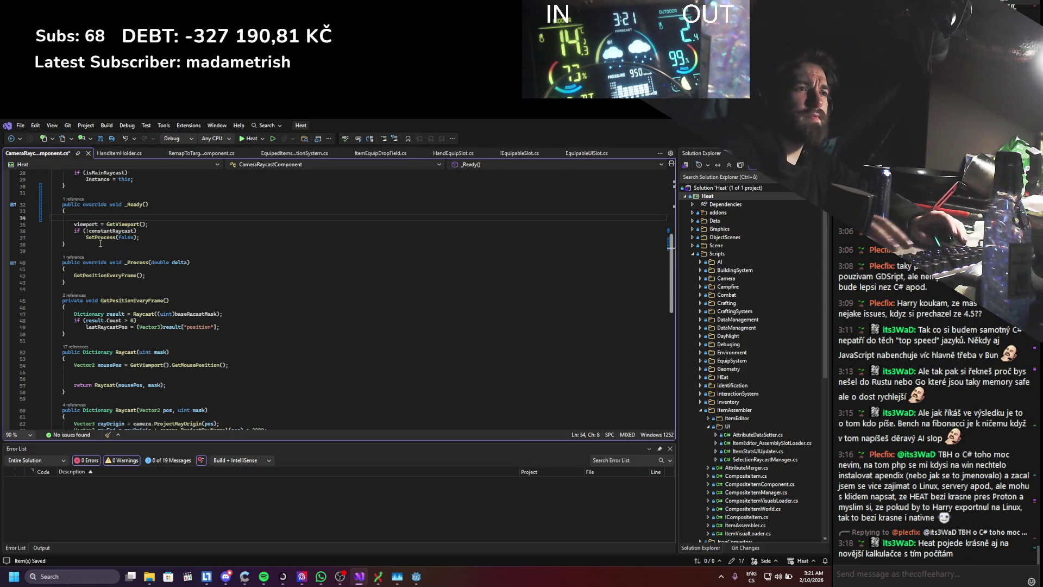
{"action": "scroll", "coordinate": [111, 243], "scroll_direction": "down", "scroll_amount": 4}
{"action": "scroll", "coordinate": [112, 242], "scroll_direction": "up", "scroll_amount": 5}
{"action": "scroll", "coordinate": [118, 248], "scroll_direction": "up", "scroll_amount": 5}
{"action": "scroll", "coordinate": [131, 257], "scroll_direction": "up", "scroll_amount": 4}
{"action": "left_click", "coordinate": [186, 249]}
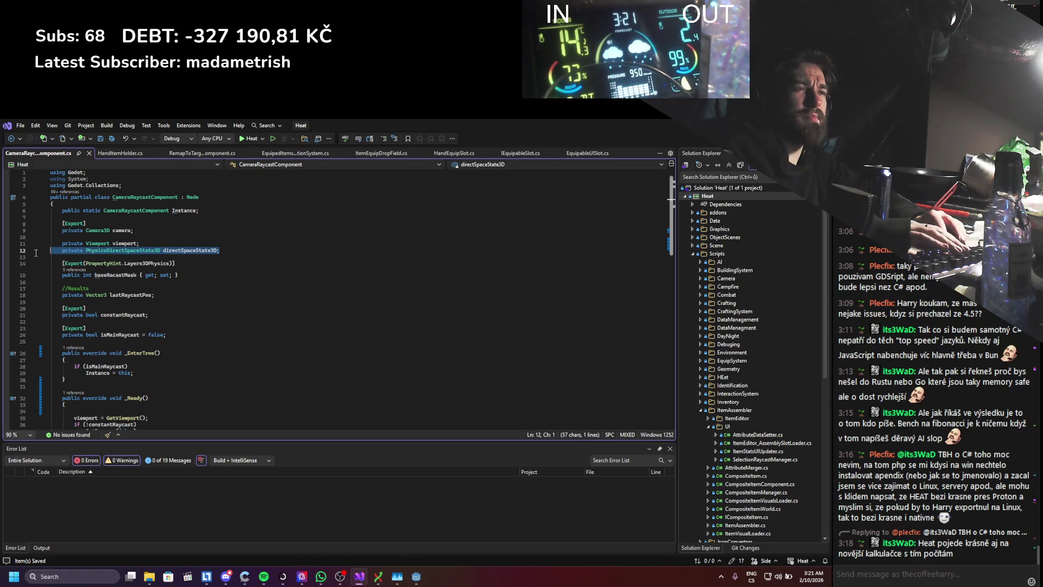
{"action": "key", "text": "ctrl+x"}
{"action": "scroll", "coordinate": [203, 313], "scroll_direction": "down", "scroll_amount": 7}
{"action": "scroll", "coordinate": [203, 313], "scroll_direction": "down", "scroll_amount": 3}
{"action": "scroll", "coordinate": [161, 325], "scroll_direction": "down", "scroll_amount": 4}
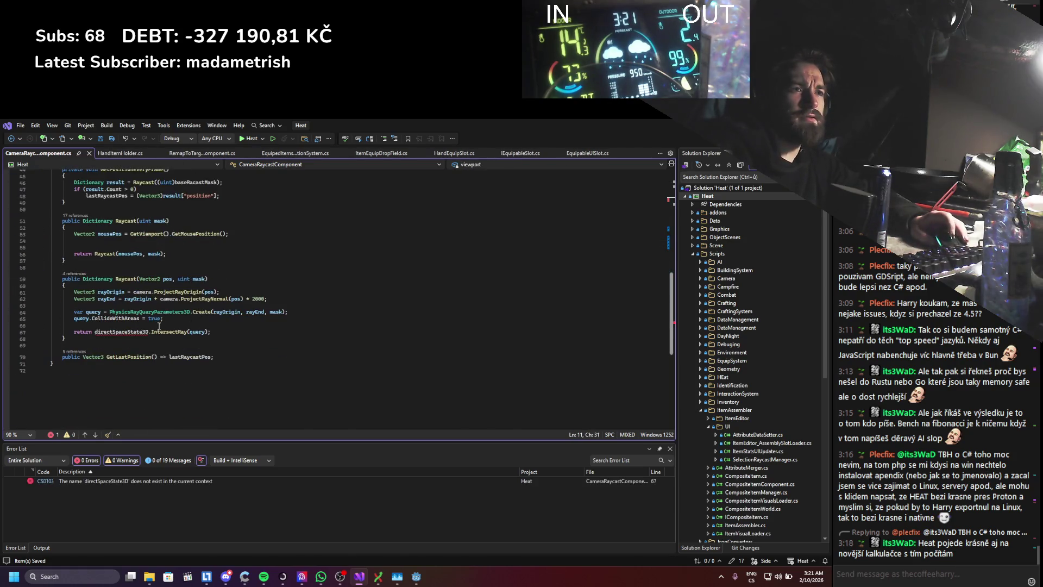
{"action": "mouse_move", "coordinate": [122, 332]}
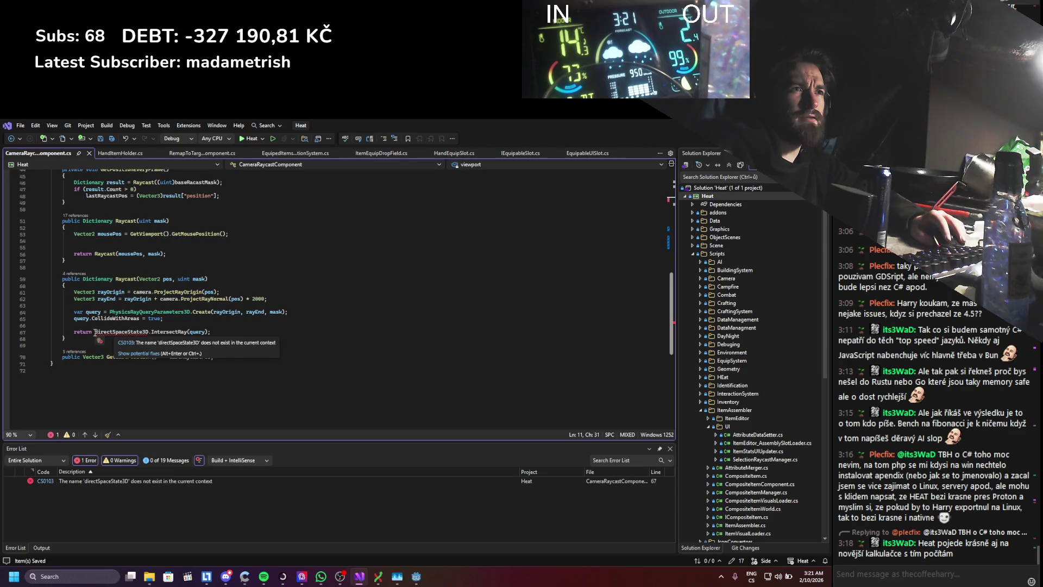
- Rewrite line 67 to use camera.GetWorld3D().DirectSpaceState and save the script
{"action": "left_click", "coordinate": [100, 332]}
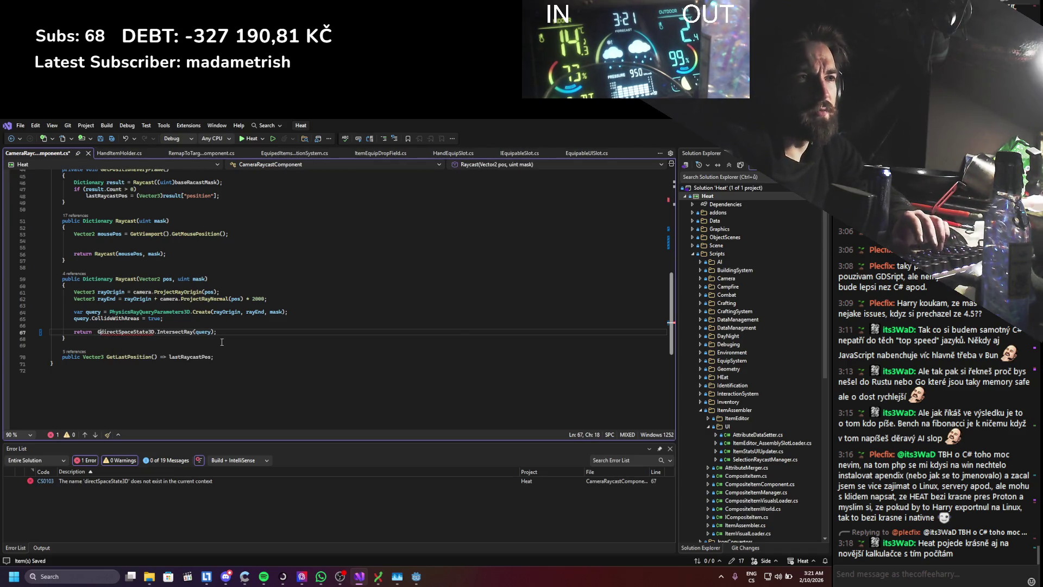
{"action": "type", "text": "Get"}
{"action": "key", "text": "BackSpace"}
{"action": "key", "text": "BackSpace"}
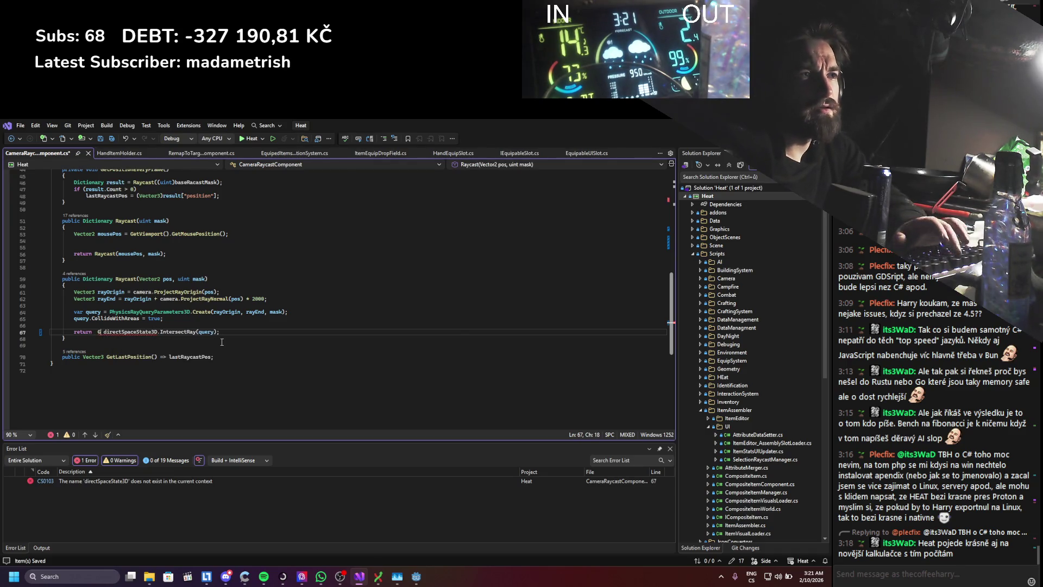
{"action": "type", "text": "etw"}
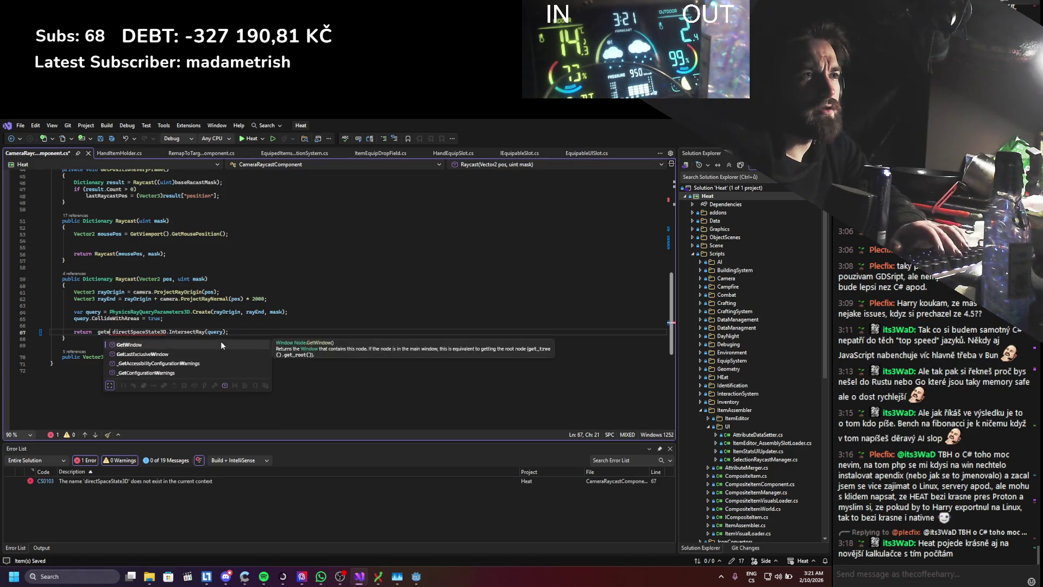
{"action": "key", "text": "BackSpace"}
{"action": "key", "text": "BackSpace"}
{"action": "key", "text": "BackSpace"}
{"action": "key", "text": "BackSpace"}
{"action": "scroll", "coordinate": [228, 326], "scroll_direction": "up", "scroll_amount": 5}
{"action": "scroll", "coordinate": [233, 299], "scroll_direction": "up", "scroll_amount": 10}
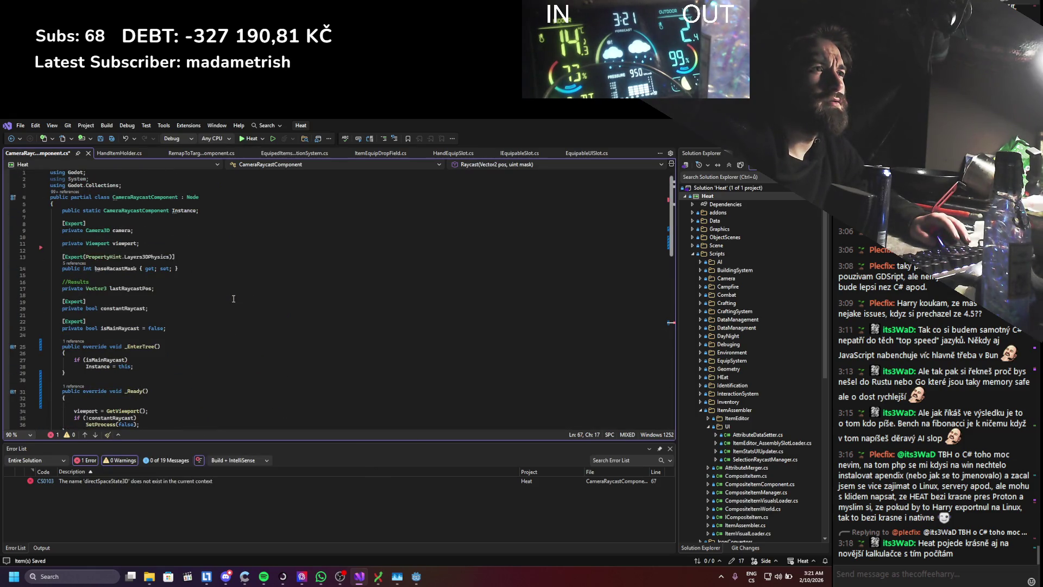
{"action": "scroll", "coordinate": [233, 298], "scroll_direction": "down", "scroll_amount": 13}
{"action": "type", "text": "camera"}
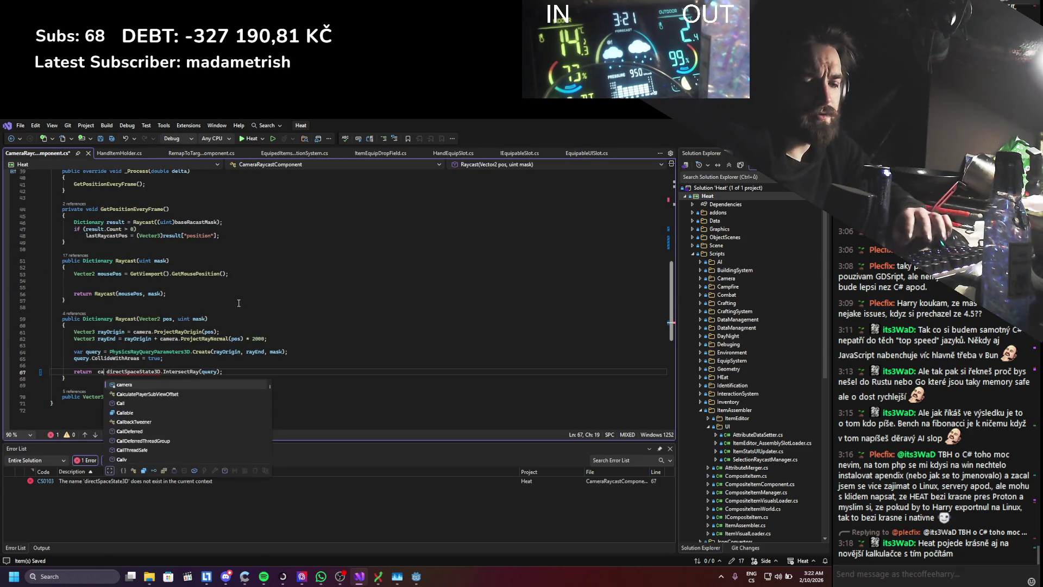
{"action": "type", "text": ".get"}
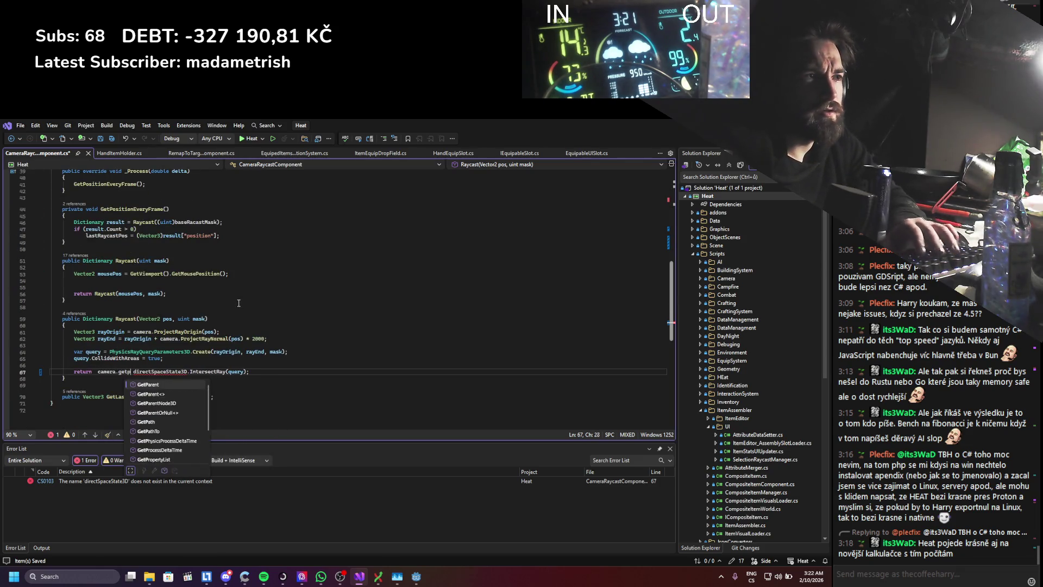
{"action": "type", "text": "wo"}
{"action": "key", "text": "Tab"}
{"action": "type", "text": "()"}
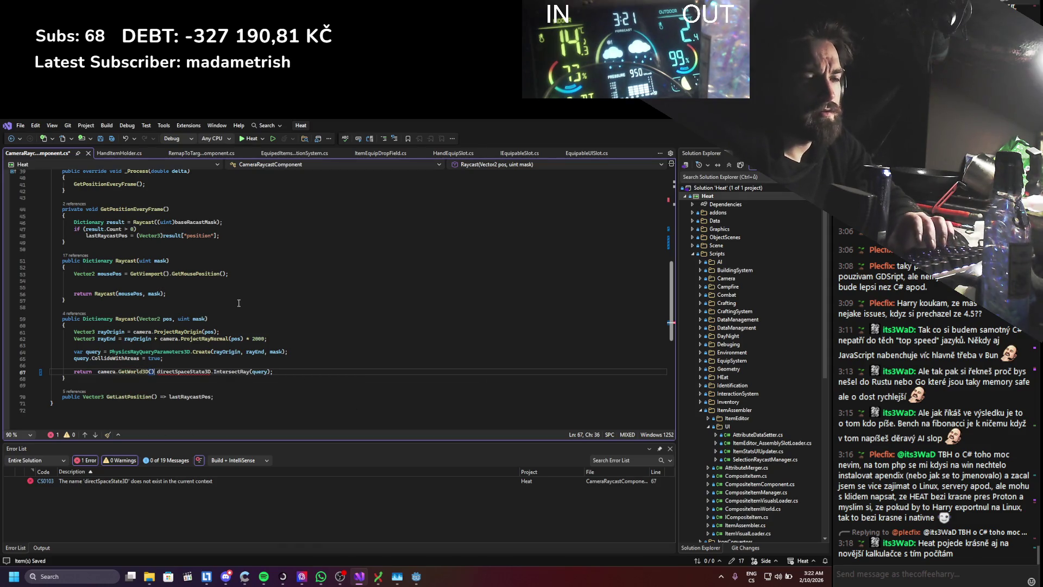
{"action": "key", "text": "Right"}
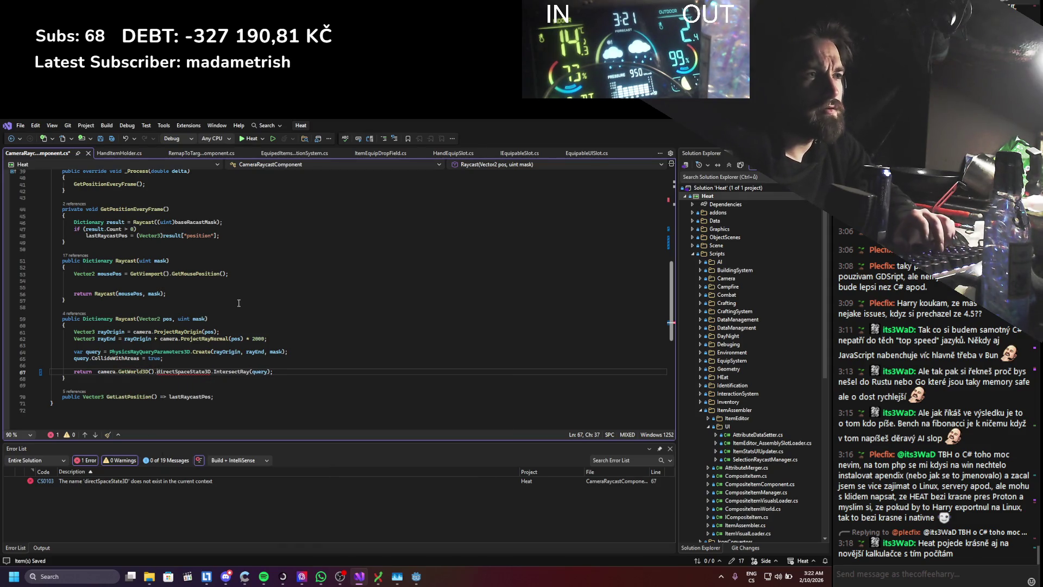
{"action": "key", "text": "Tab"}
{"action": "key", "text": "Right"}
{"action": "key", "text": "shift+Right"}
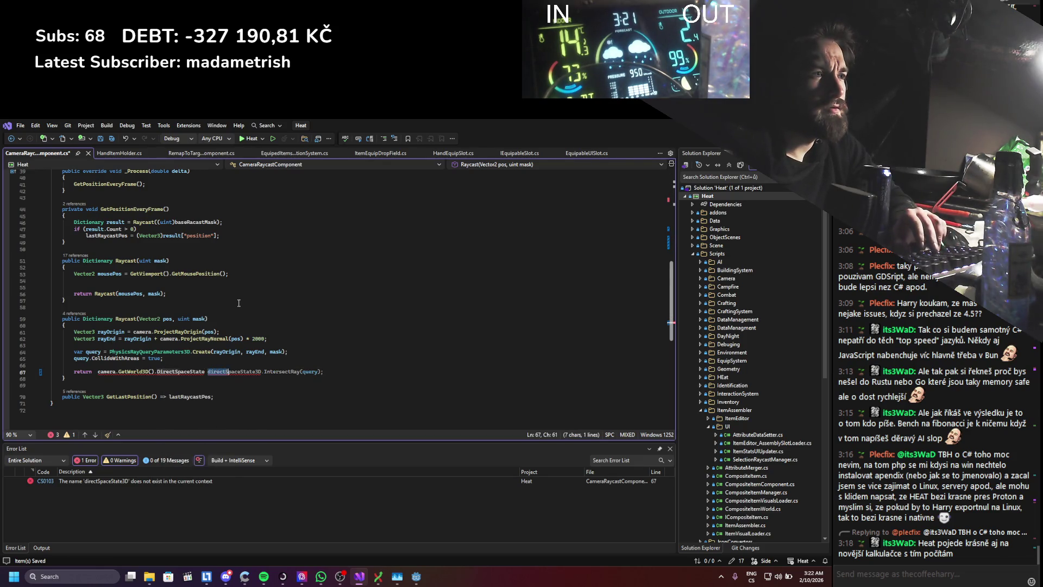
{"action": "key", "text": "BackSpace"}
{"action": "key", "text": "BackSpace"}
{"action": "key", "text": "ctrl+s"}
- Switch to Godot and launch the game to test the fix
{"action": "key", "text": "alt+Tab"}
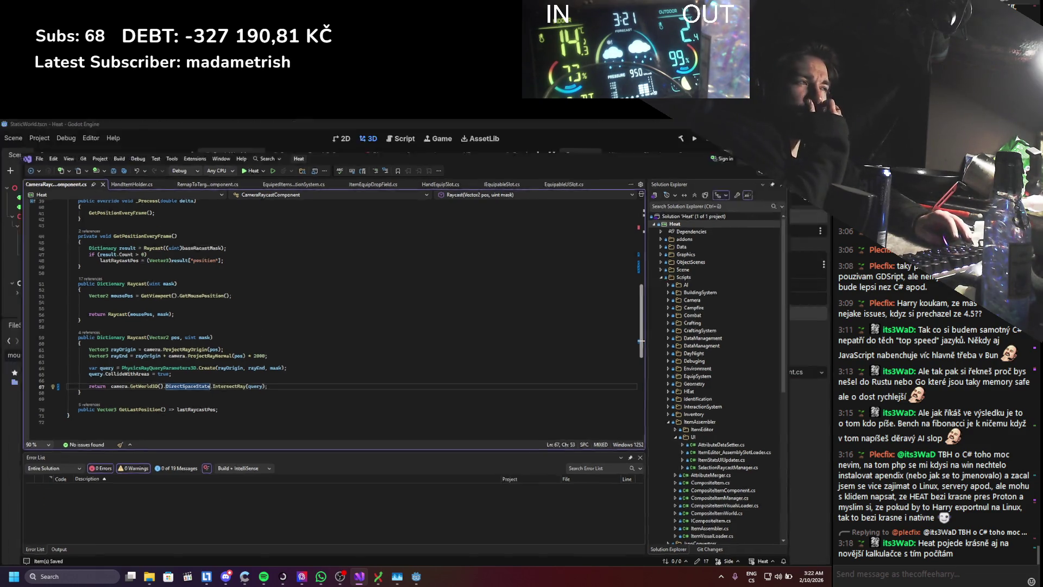
{"action": "left_click", "coordinate": [699, 143]}
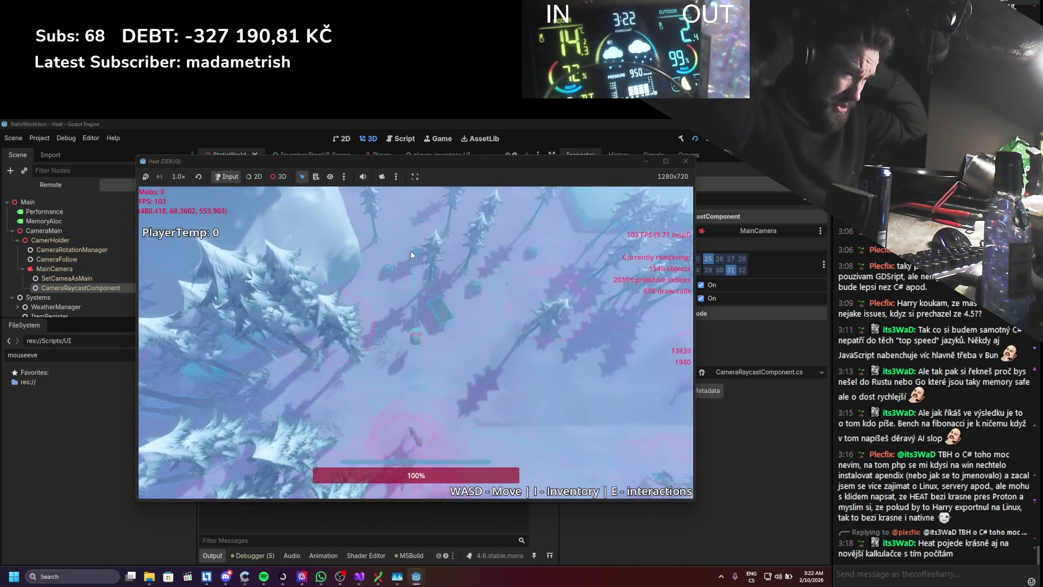
- Move the stick to a lower inventory slot, walk a bit, and reopen the inventory
{"action": "key", "text": "i"}
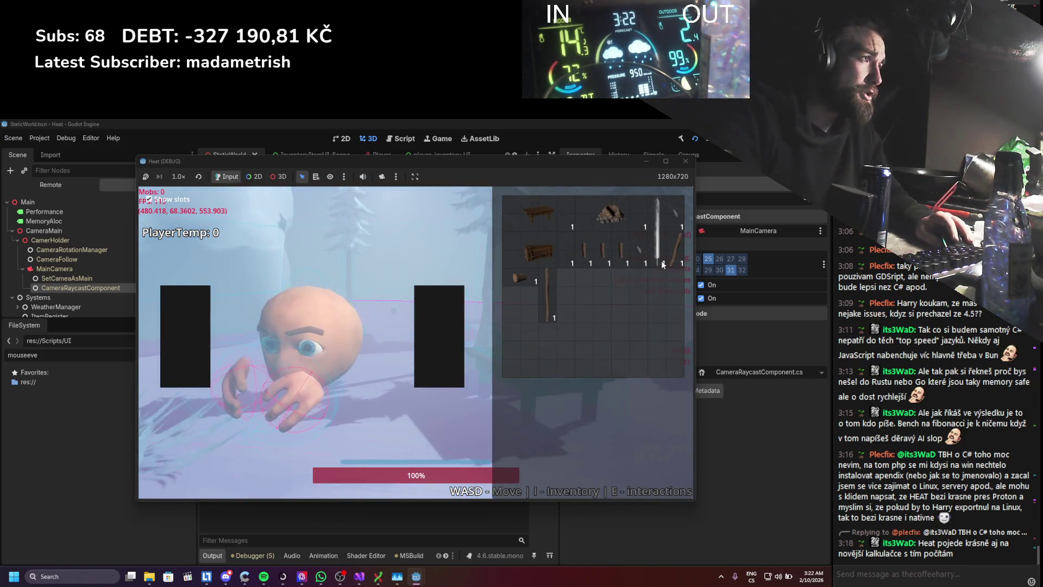
{"action": "left_click_drag", "start_coordinate": [652, 265], "coordinate": [621, 326]}
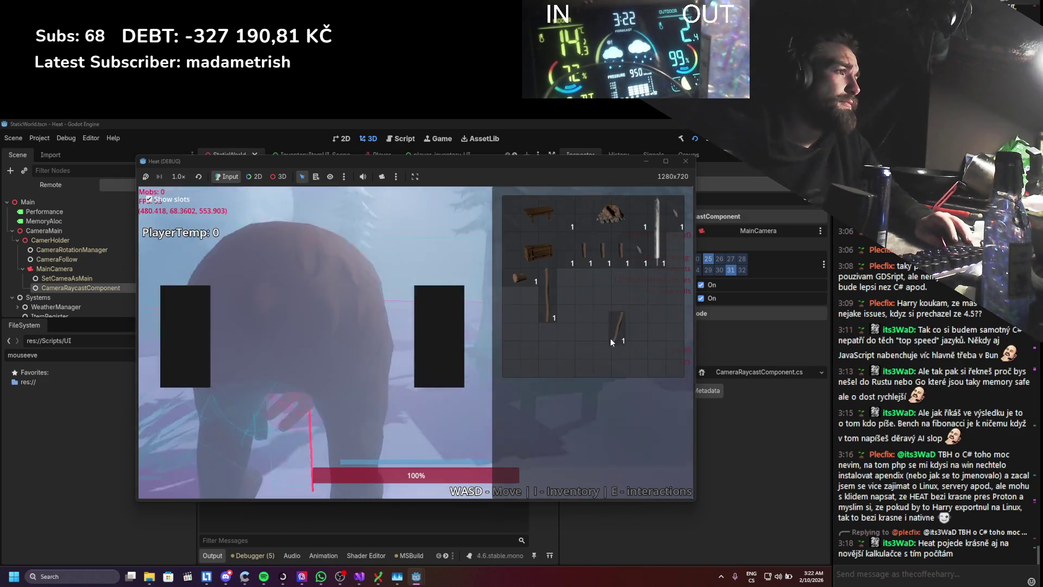
{"action": "key", "text": "i"}
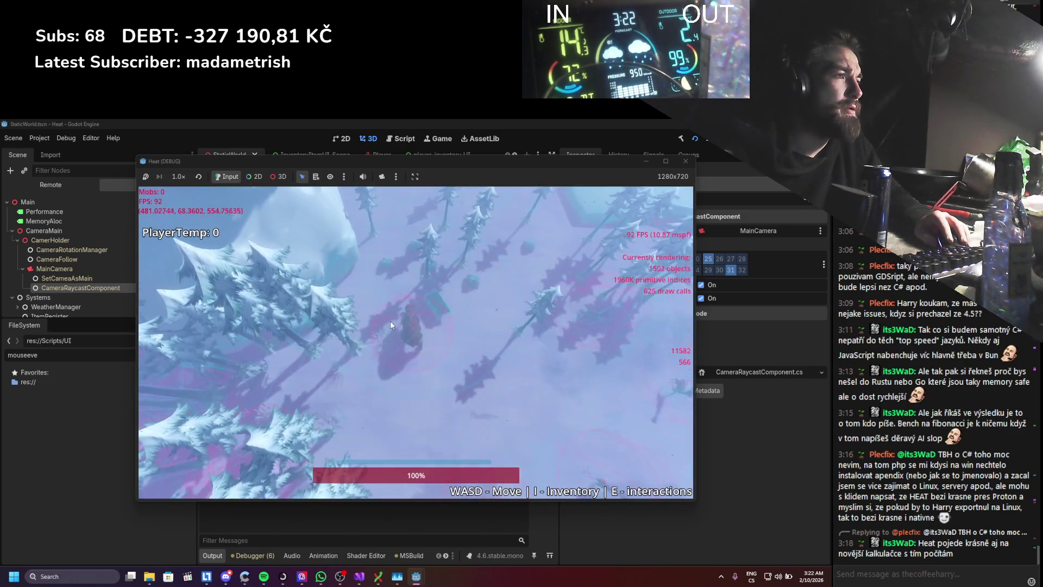
{"action": "key", "text": "s"}
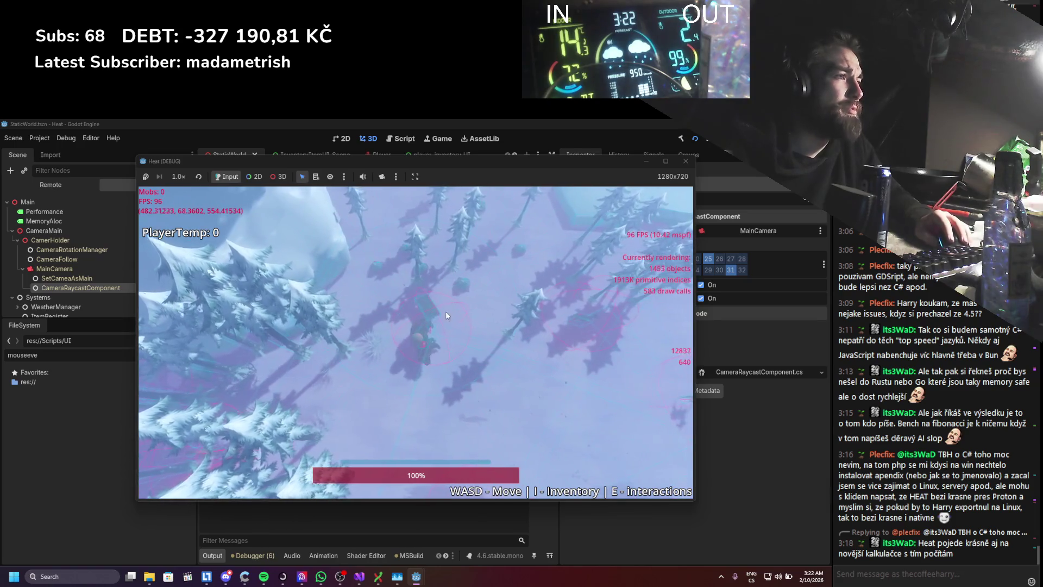
{"action": "key", "text": "i"}
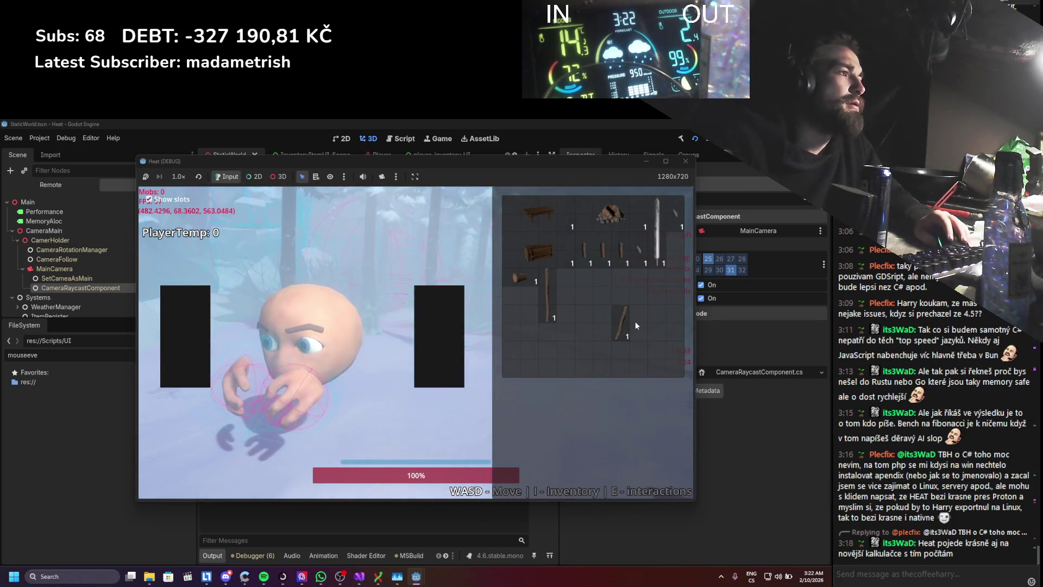
- Drop the stick into the left equip slot, check the editor output, and stop the game with F8
{"action": "mouse_move", "coordinate": [467, 351]}
{"action": "left_mouse_down"}
{"action": "mouse_move", "coordinate": [343, 376]}
{"action": "mouse_move", "coordinate": [192, 359]}
{"action": "left_mouse_up"}
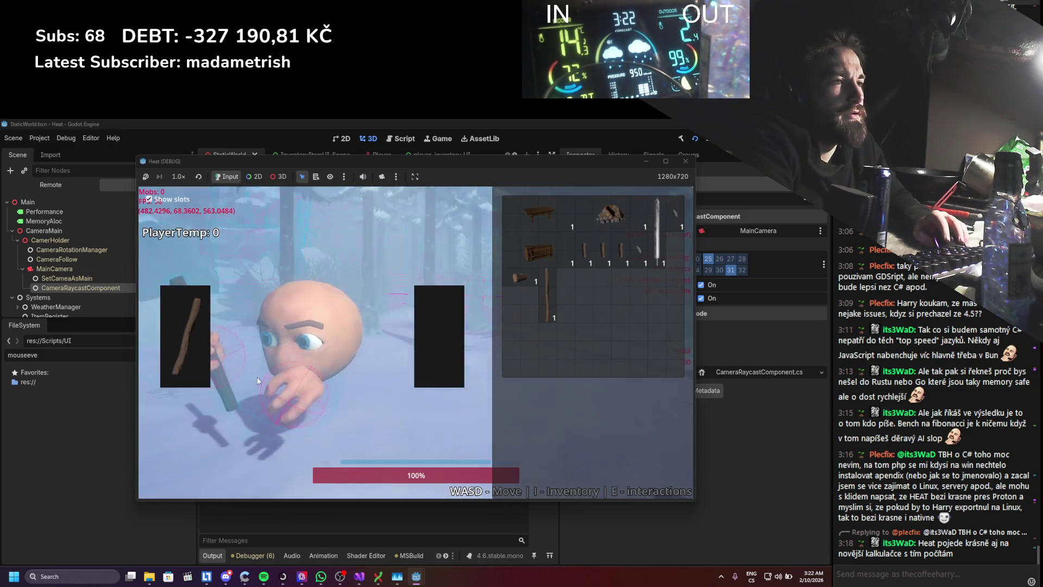
{"action": "left_click_drag", "start_coordinate": [361, 162], "coordinate": [519, 167]}
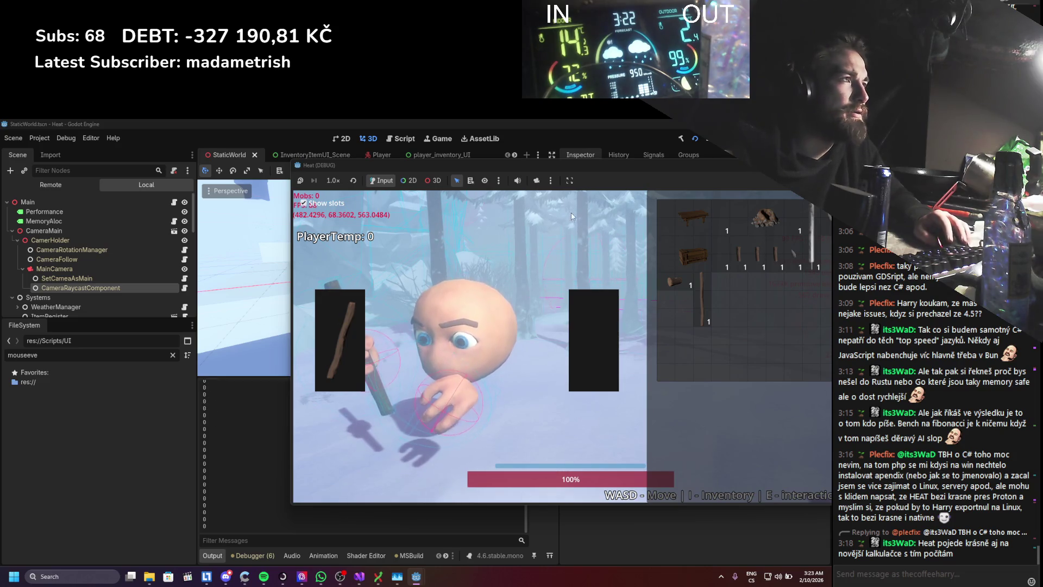
{"action": "left_click_drag", "start_coordinate": [565, 168], "coordinate": [354, 209]}
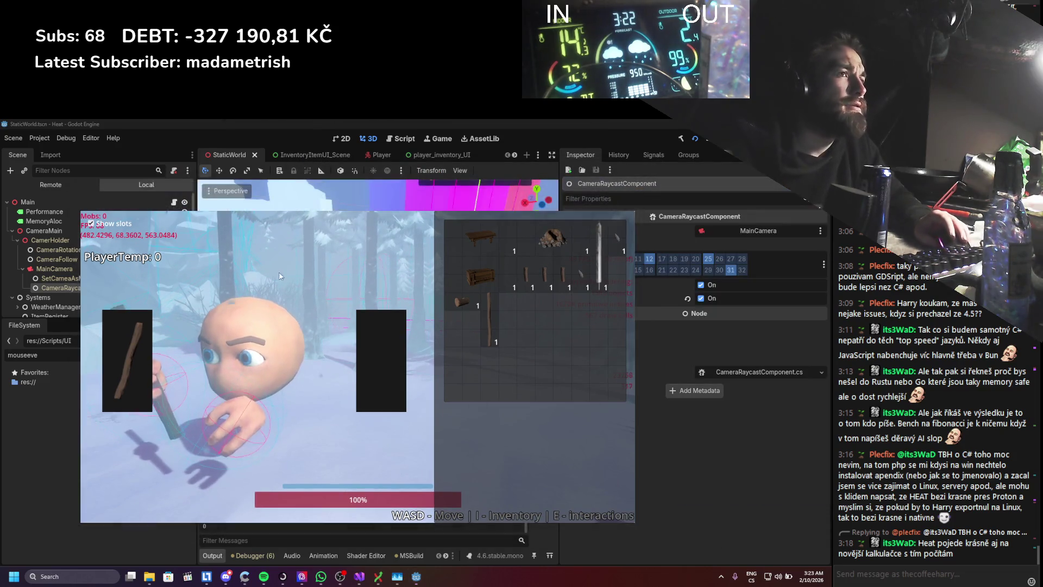
{"action": "key", "text": "F8"}
{"action": "scroll", "coordinate": [287, 270], "scroll_direction": "down", "scroll_amount": 3}
{"action": "scroll", "coordinate": [287, 270], "scroll_direction": "down", "scroll_amount": 2}
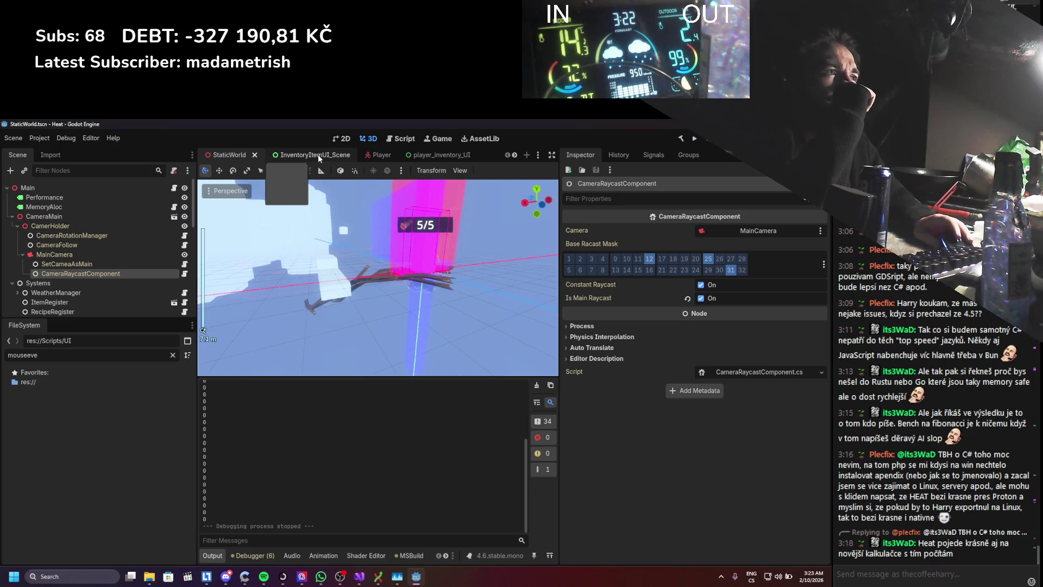
{"action": "scroll", "coordinate": [318, 154], "scroll_direction": "down", "scroll_amount": 1}
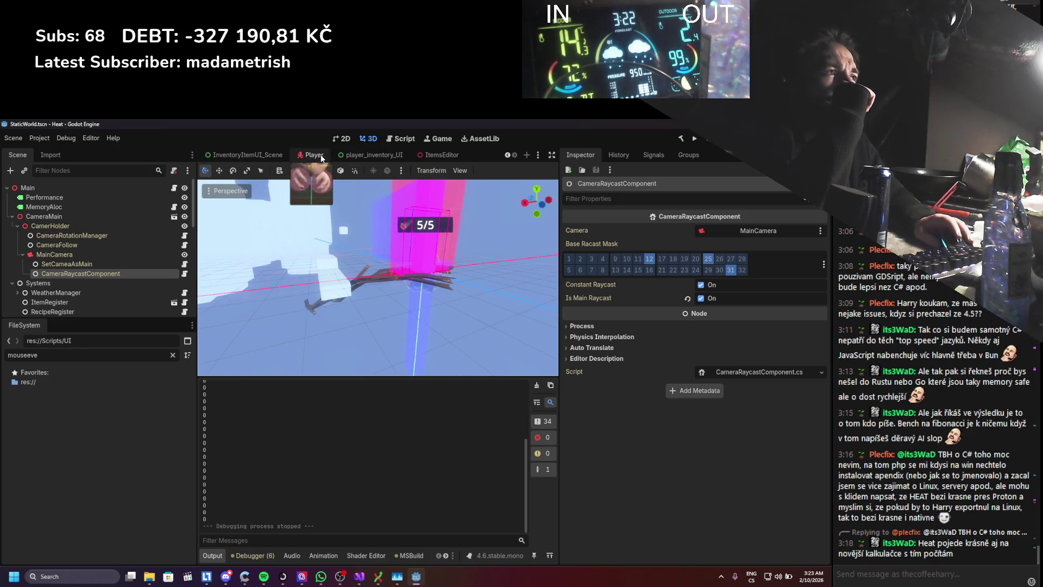
{"action": "mouse_move", "coordinate": [380, 155]}
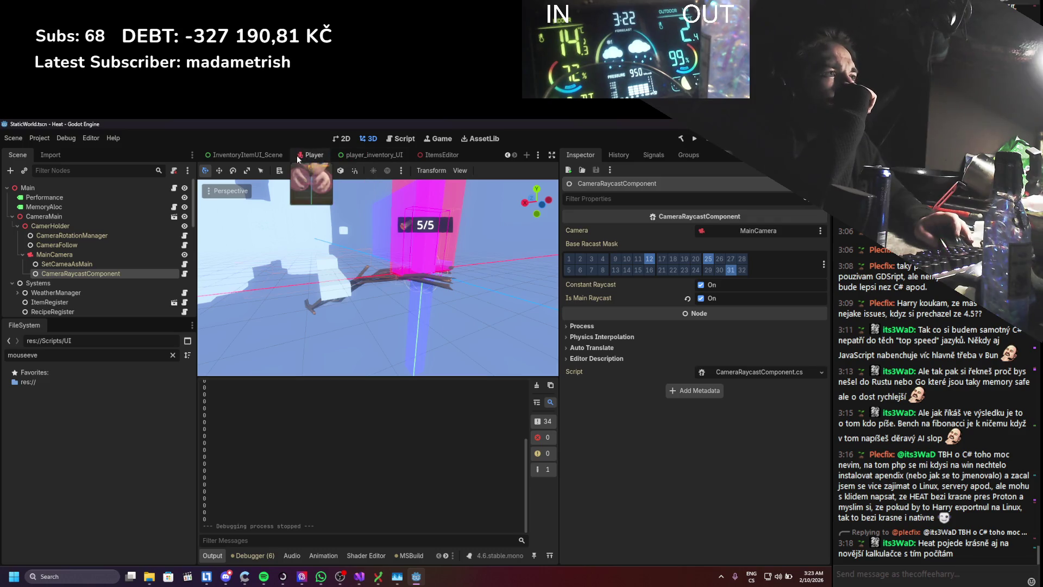
- Bring up the player_inventory_UI scene, glance at the raycast code in Visual Studio, and return to Godot
{"action": "left_click", "coordinate": [389, 157]}
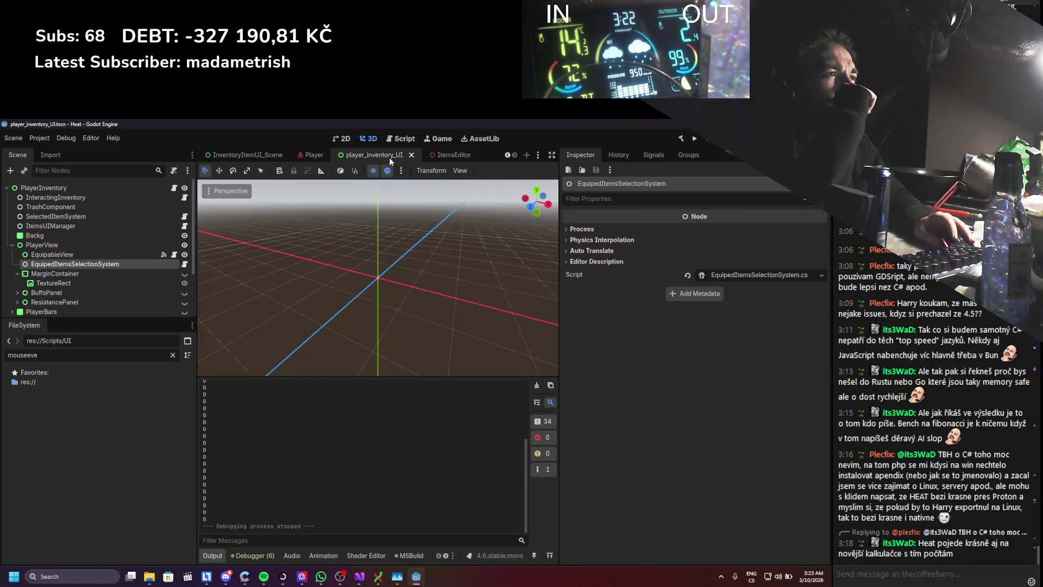
{"action": "scroll", "coordinate": [116, 240], "scroll_direction": "down", "scroll_amount": 3}
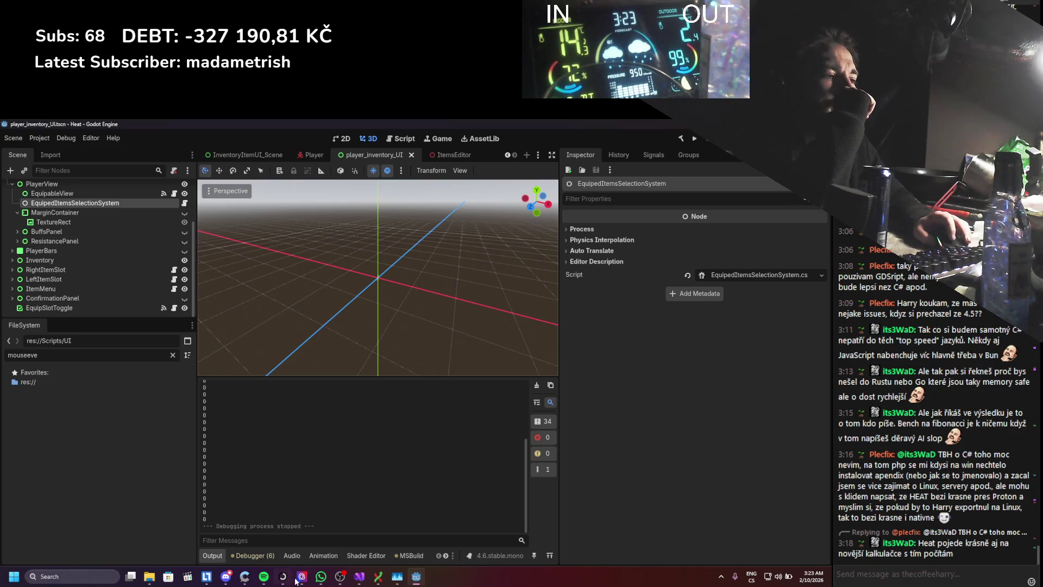
{"action": "left_click", "coordinate": [357, 578]}
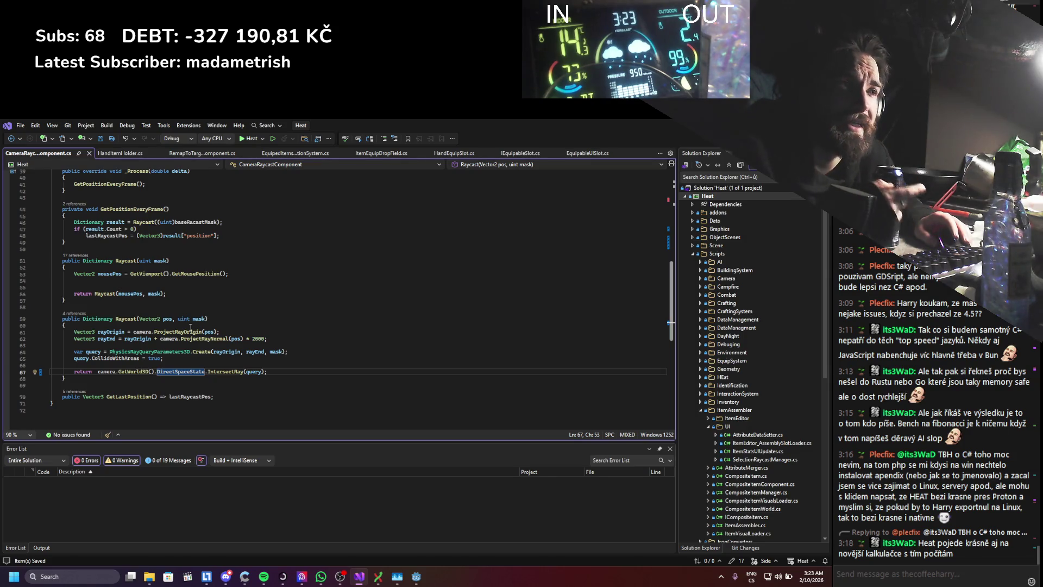
{"action": "key", "text": "alt+Tab"}
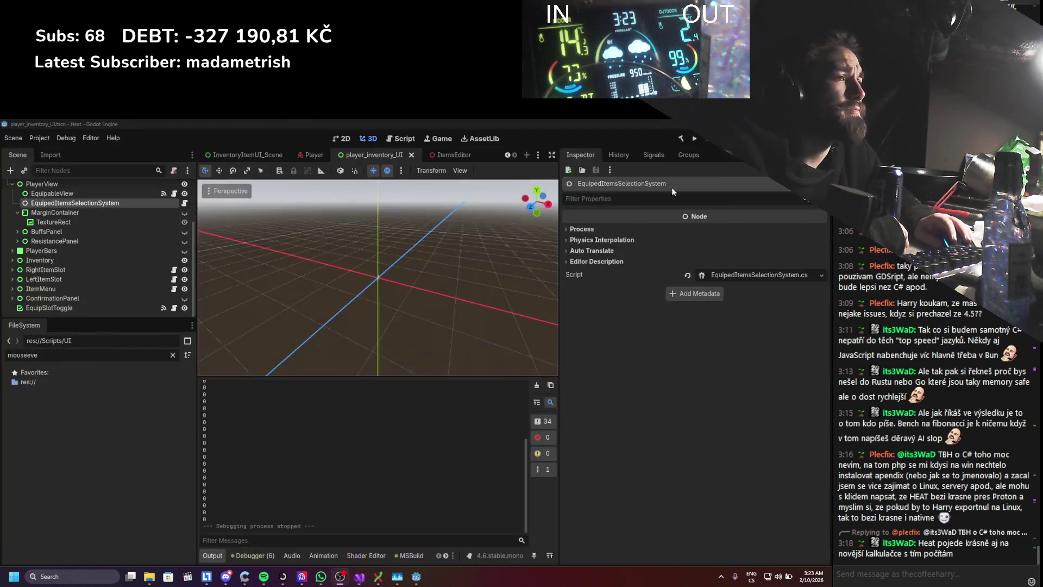